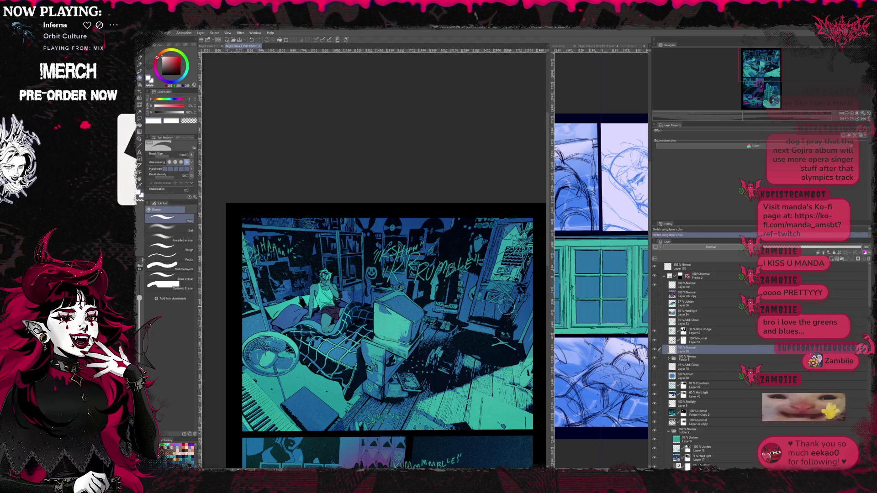
# Turn on the 15% Add (Glow) layer over the bedroom panel and select it.
pyautogui.moveTo(492, 295); pyautogui.dragTo(488, 310)
pyautogui.scroll(3, 335, 301)
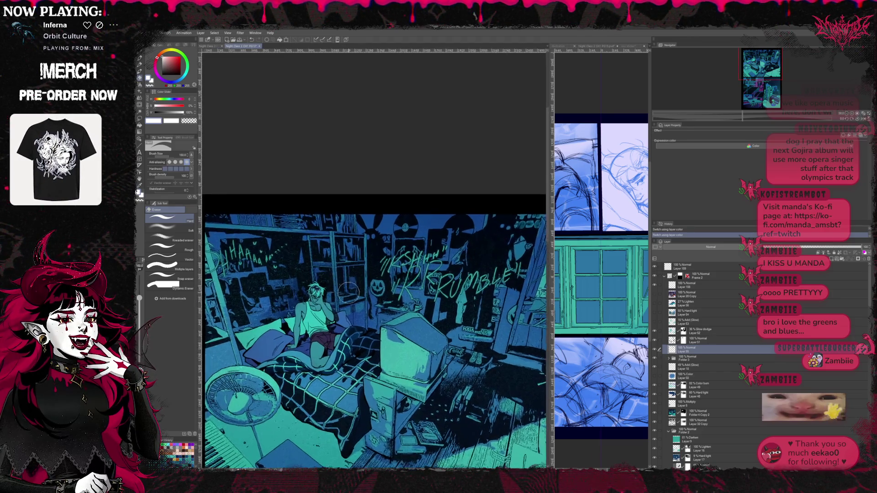
pyautogui.scroll(4, 336, 300)
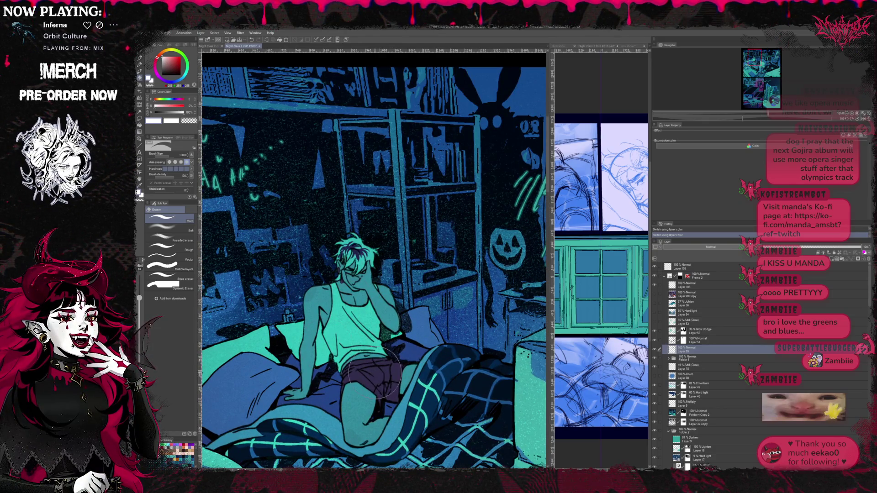
pyautogui.scroll(-1, 447, 346)
pyautogui.scroll(-3, 447, 346)
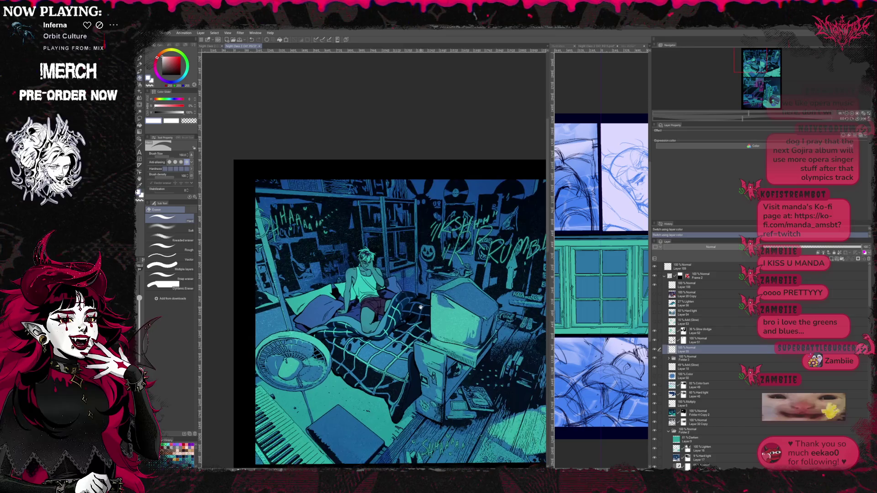
pyautogui.click(655, 323)
pyautogui.click(685, 322)
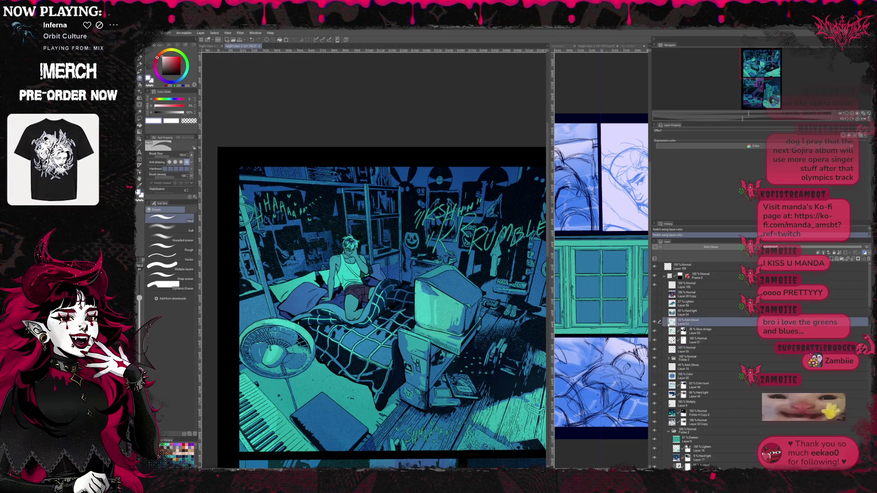
# Zoom in and toggle the glow layer off and on to compare the lighting.
pyautogui.scroll(1, 440, 354)
pyautogui.scroll(4, 440, 354)
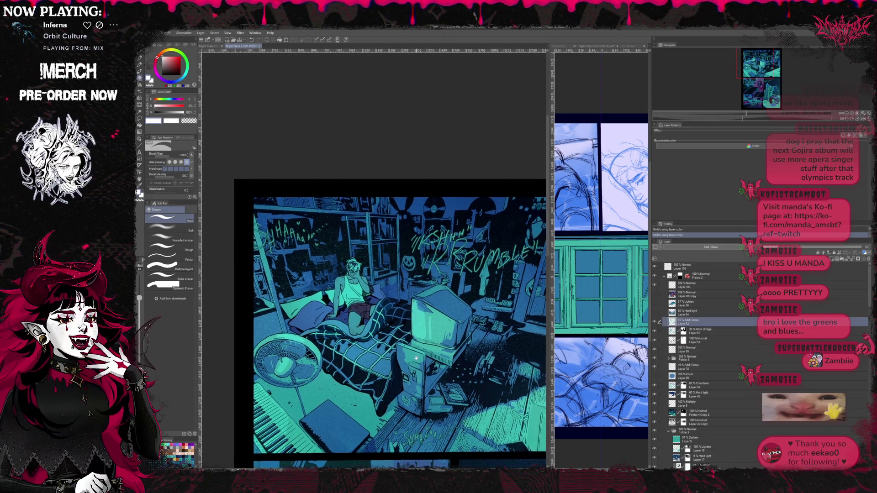
pyautogui.hscroll(-2, 440, 354)
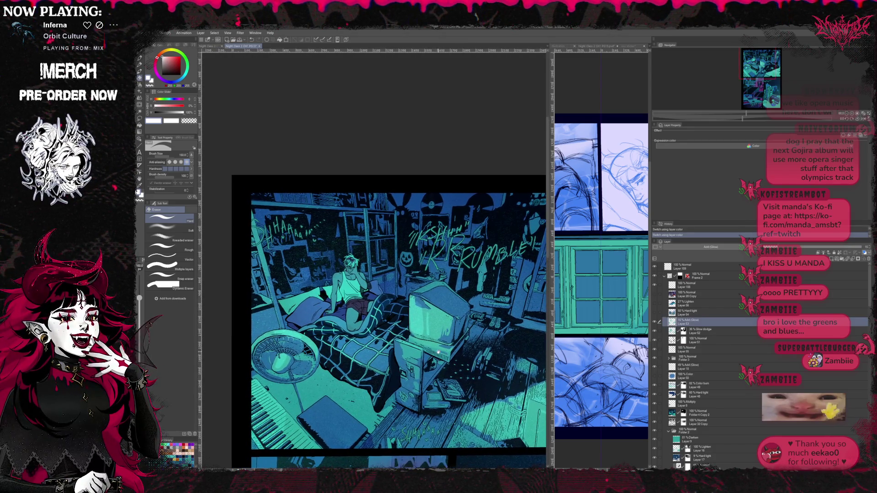
pyautogui.click(654, 323)
pyautogui.click(655, 323)
pyautogui.click(654, 323)
pyautogui.click(654, 323)
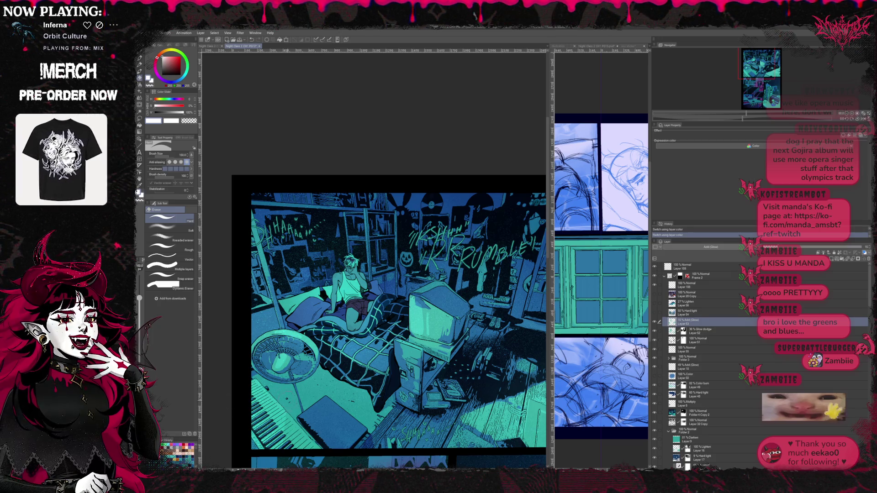
# Compare the glow and another lighting layer, leaving the glow visible and zooming out.
pyautogui.click(655, 322)
pyautogui.click(655, 322)
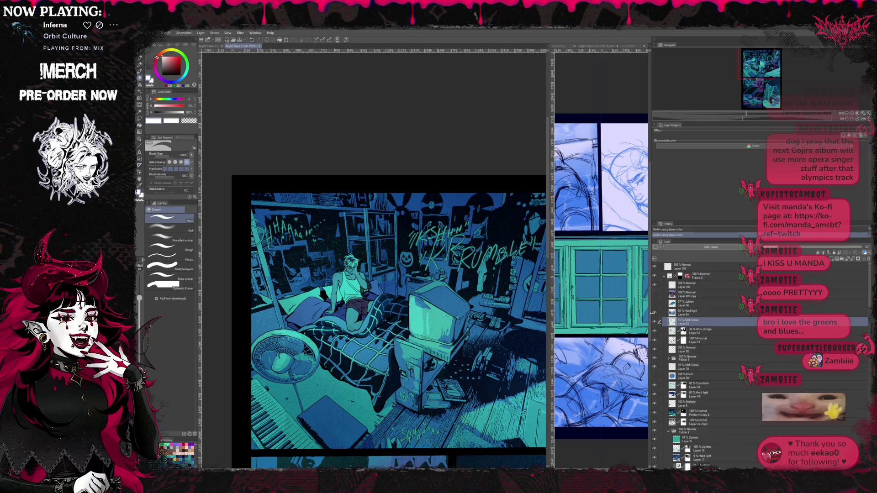
pyautogui.click(655, 303)
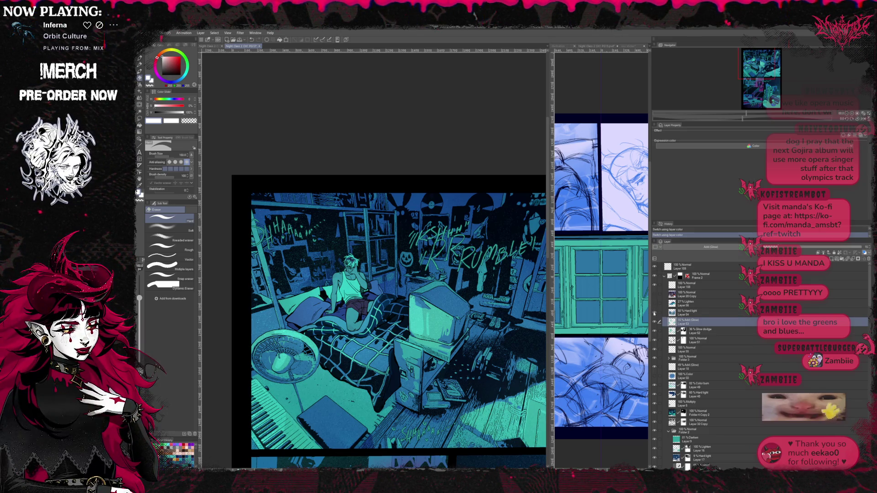
pyautogui.click(655, 303)
pyautogui.click(654, 304)
pyautogui.scroll(-4, 465, 355)
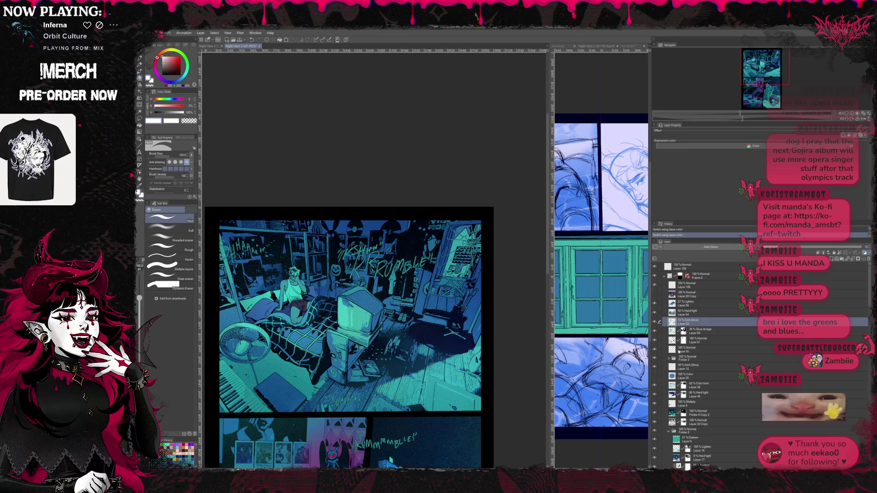
pyautogui.click(656, 297)
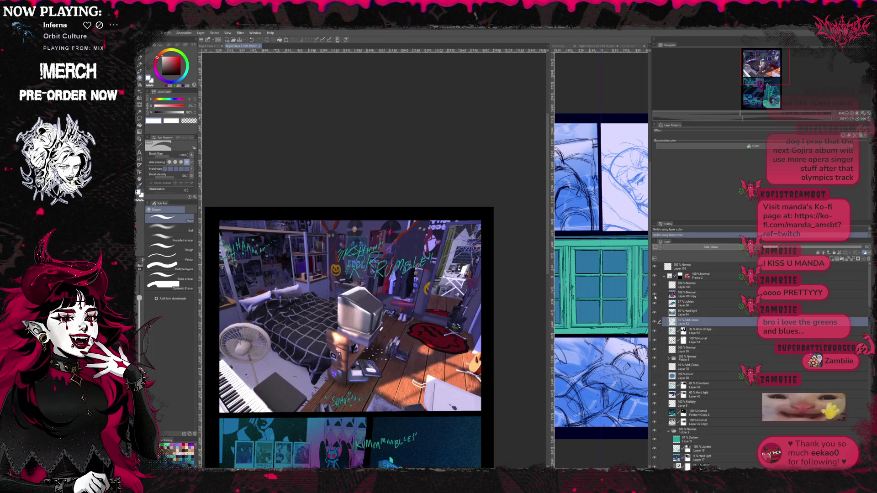
pyautogui.click(655, 297)
pyautogui.click(655, 296)
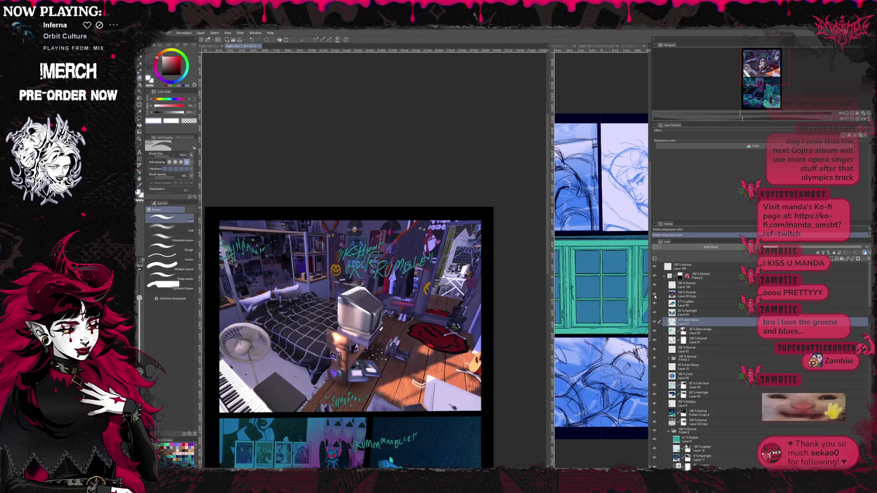
pyautogui.click(655, 297)
pyautogui.click(655, 297)
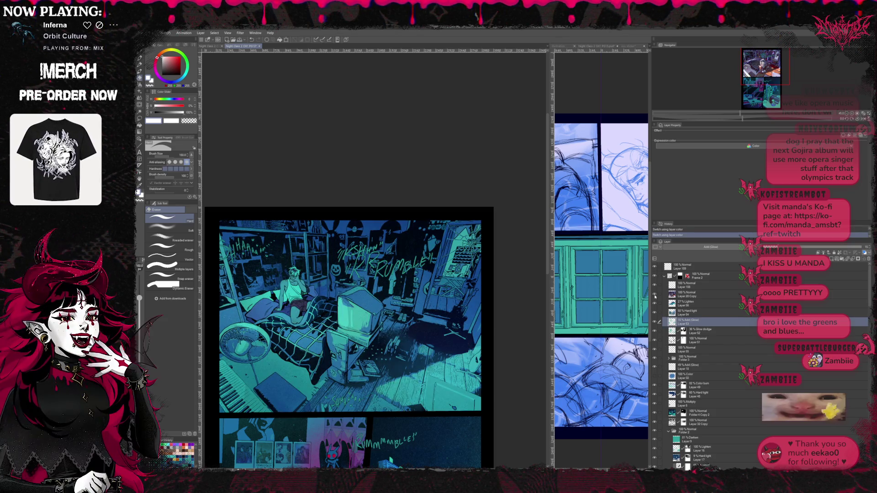
pyautogui.click(655, 297)
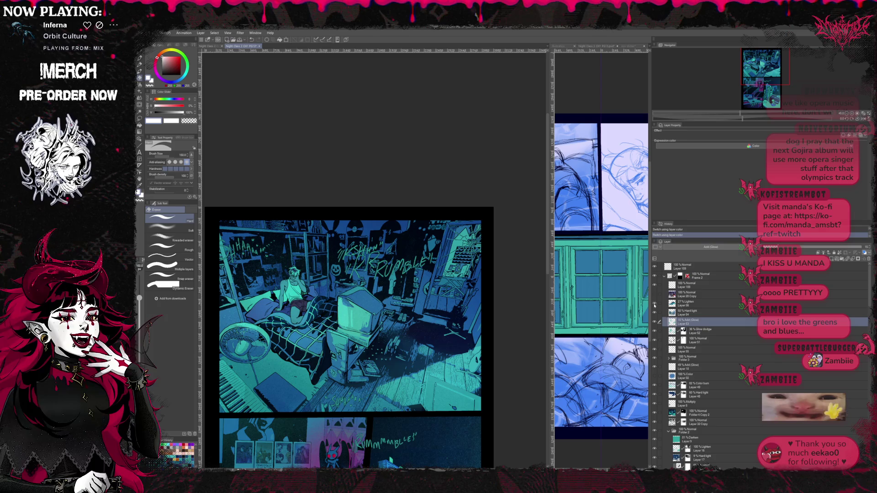
pyautogui.click(654, 305)
pyautogui.click(654, 320)
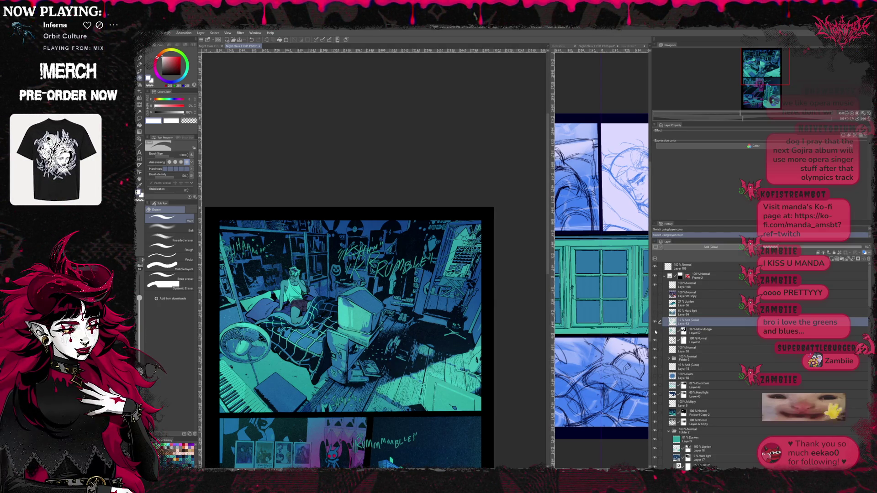
pyautogui.click(656, 332)
pyautogui.click(656, 342)
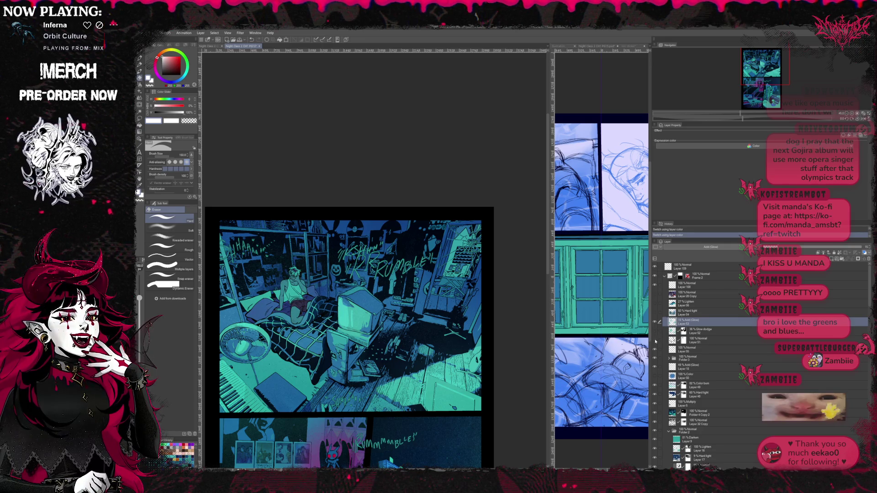
pyautogui.click(656, 351)
pyautogui.click(655, 367)
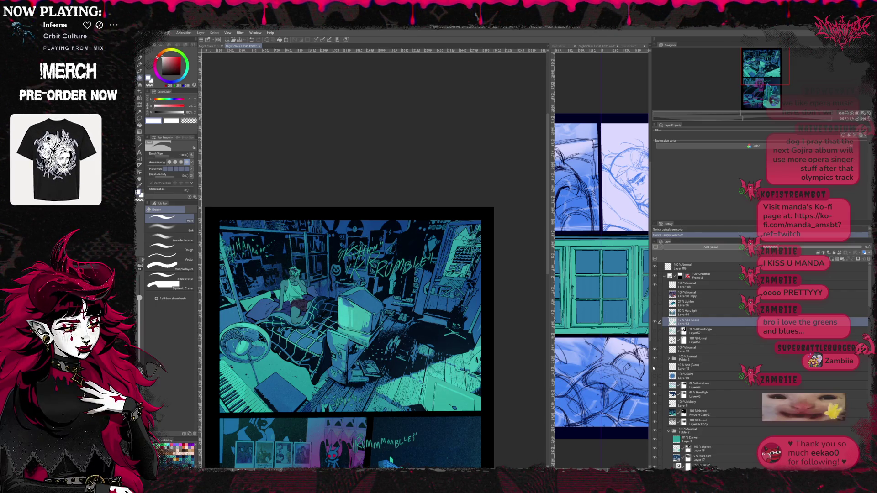
pyautogui.scroll(3, 254, 328)
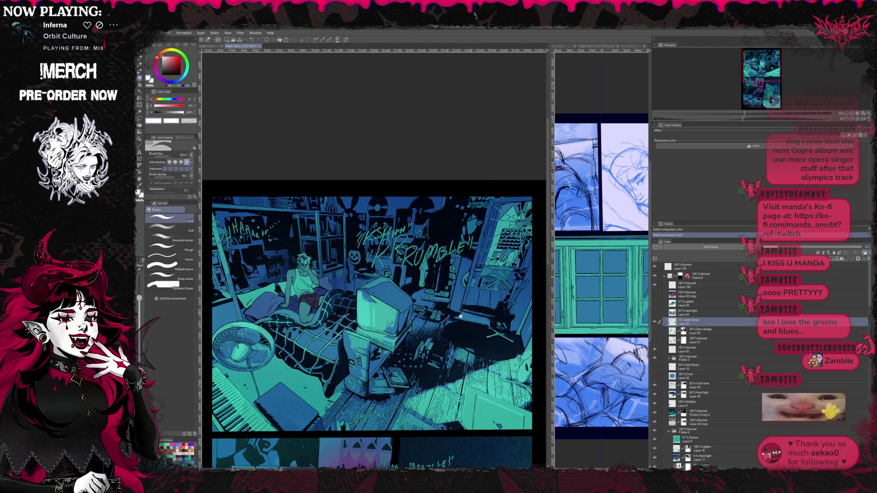
pyautogui.moveTo(551, 298); pyautogui.dragTo(432, 297)
# Widen the sketch page view and zoom the left view out.
pyautogui.click(375, 289)
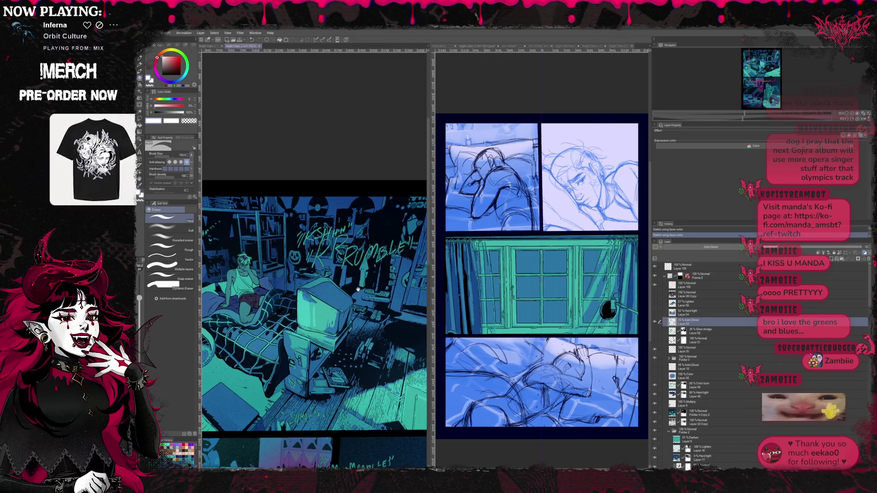
pyautogui.scroll(-2, 375, 289)
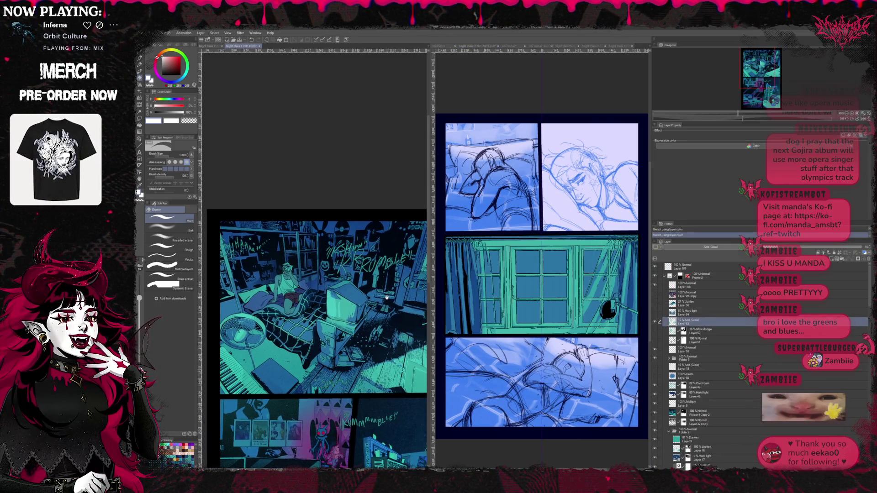
pyautogui.scroll(-3, 667, 405)
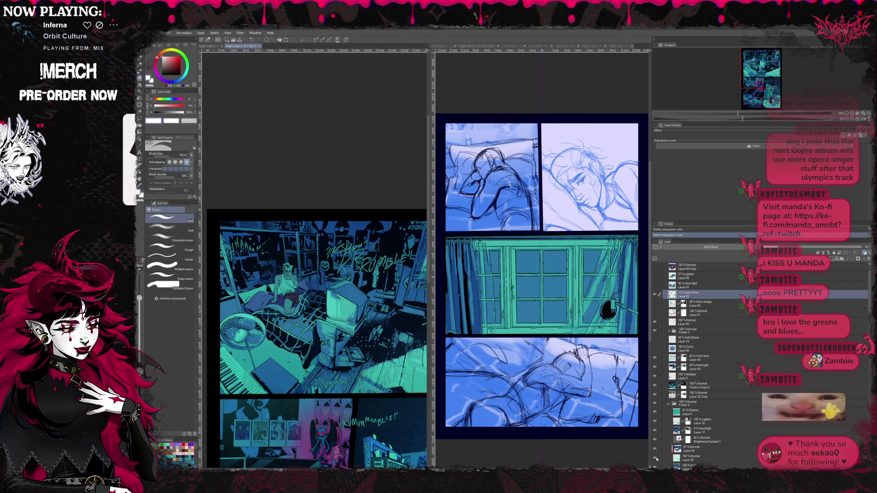
# Toggle the floor and bed lighting layer to compare, then activate the sketch page.
pyautogui.click(654, 450)
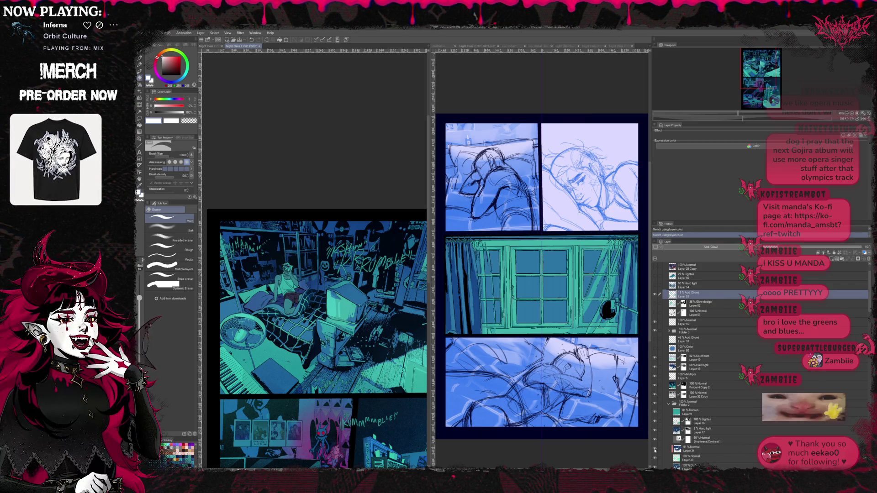
pyautogui.click(655, 450)
pyautogui.click(654, 450)
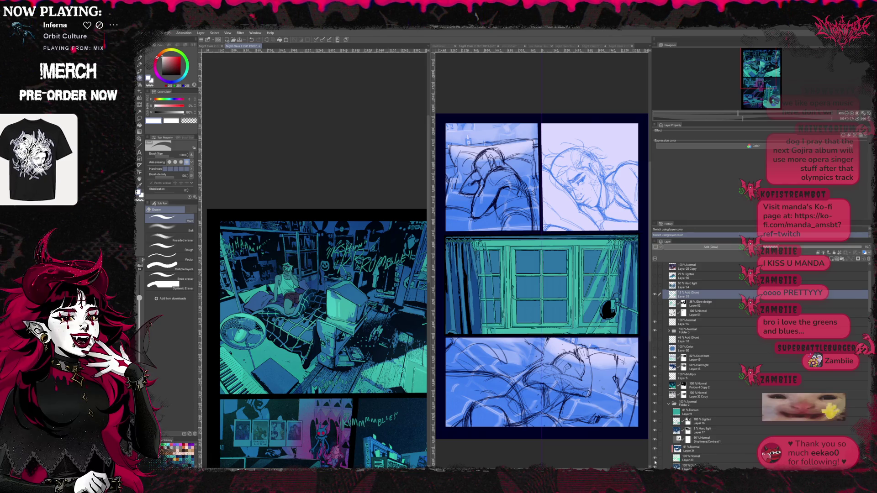
pyautogui.click(655, 450)
pyautogui.click(654, 450)
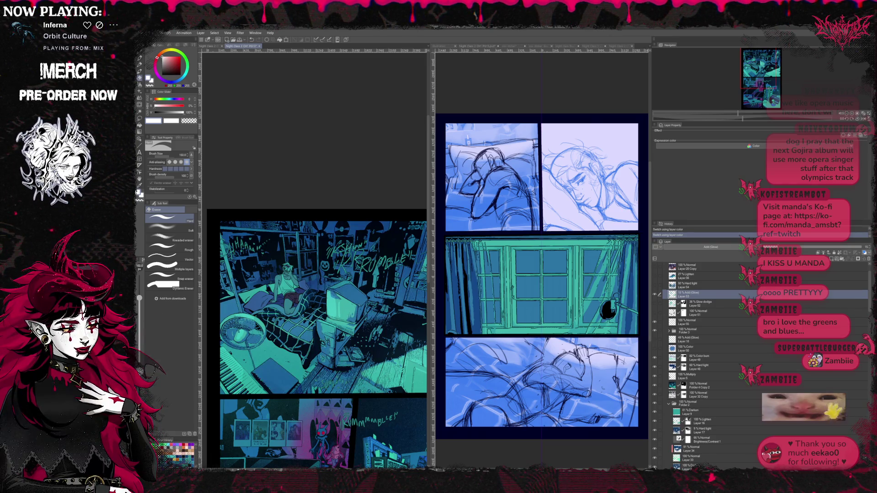
pyautogui.scroll(-3, 690, 429)
pyautogui.scroll(2, 690, 429)
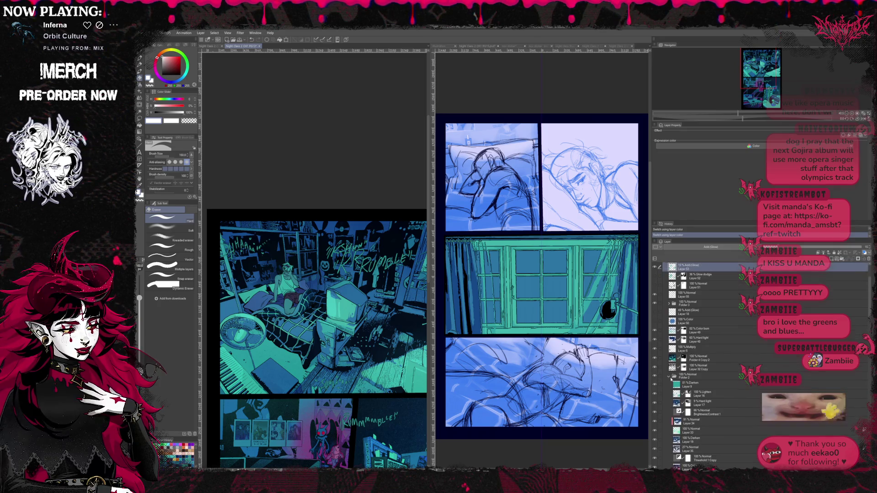
pyautogui.click(655, 356)
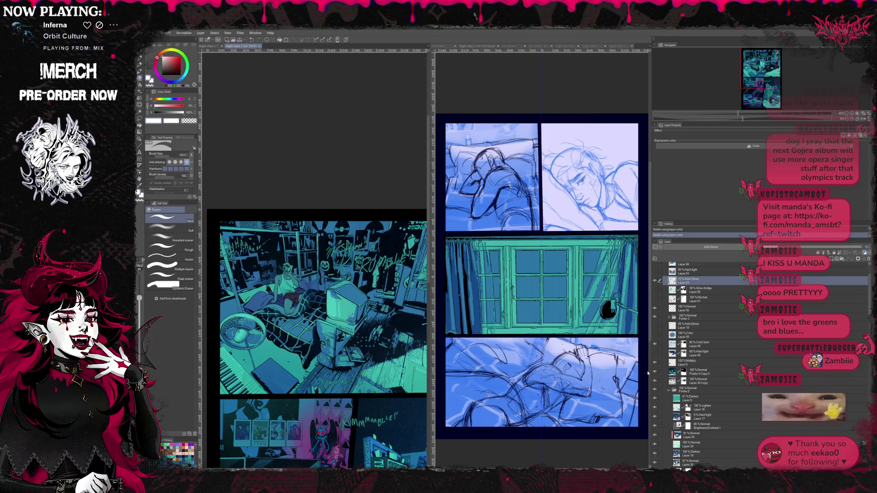
pyautogui.click(600, 404)
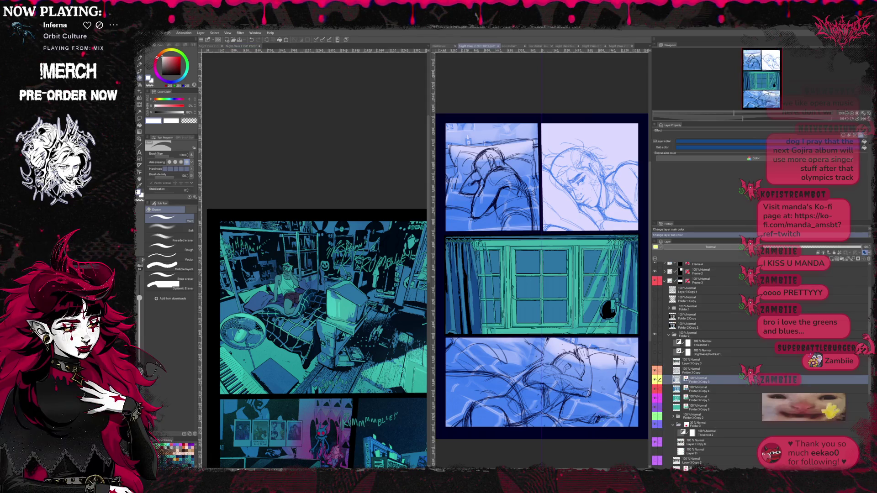
# Give Folder 3 Copy 4 new main and sub layer colours.
pyautogui.click(701, 407)
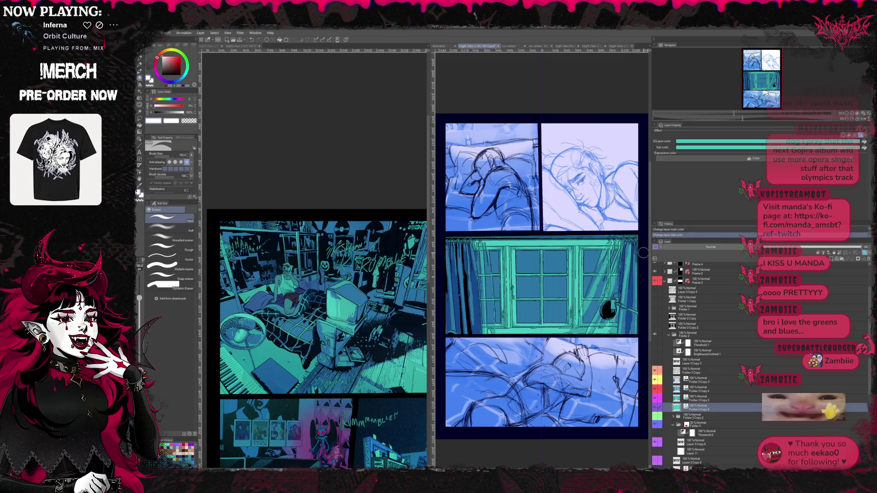
pyautogui.click(709, 400)
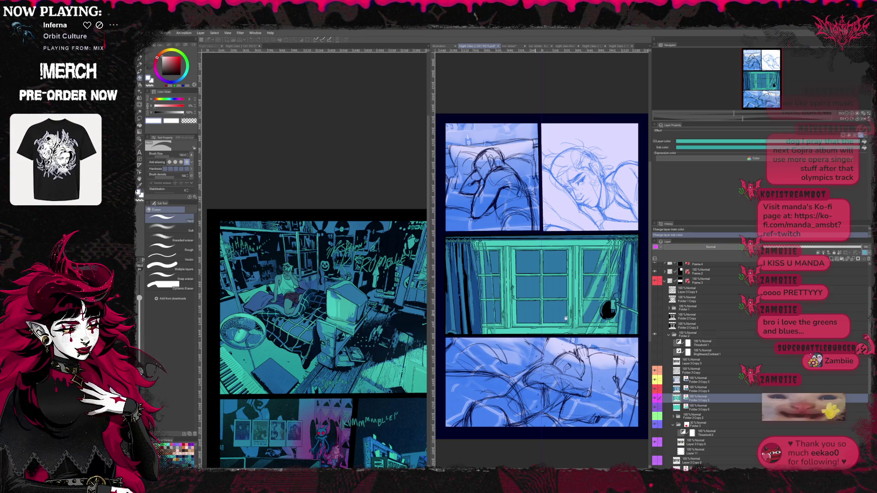
pyautogui.click(685, 142)
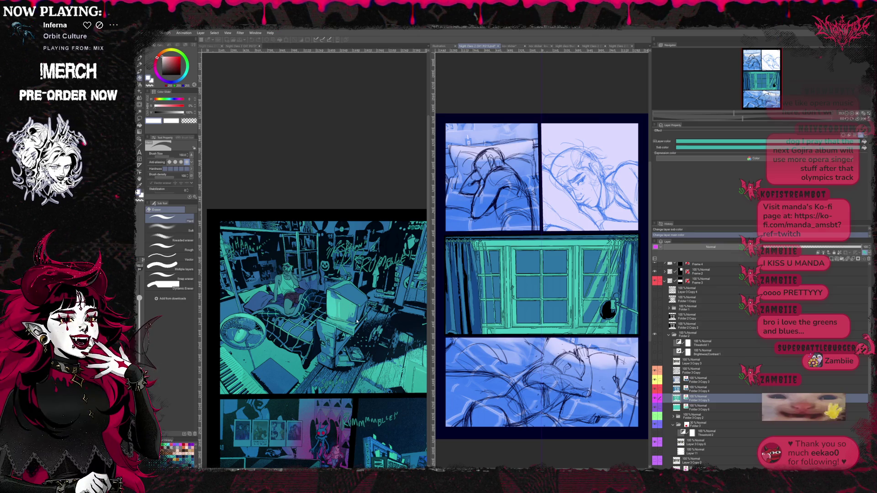
pyautogui.click(707, 388)
pyautogui.click(706, 387)
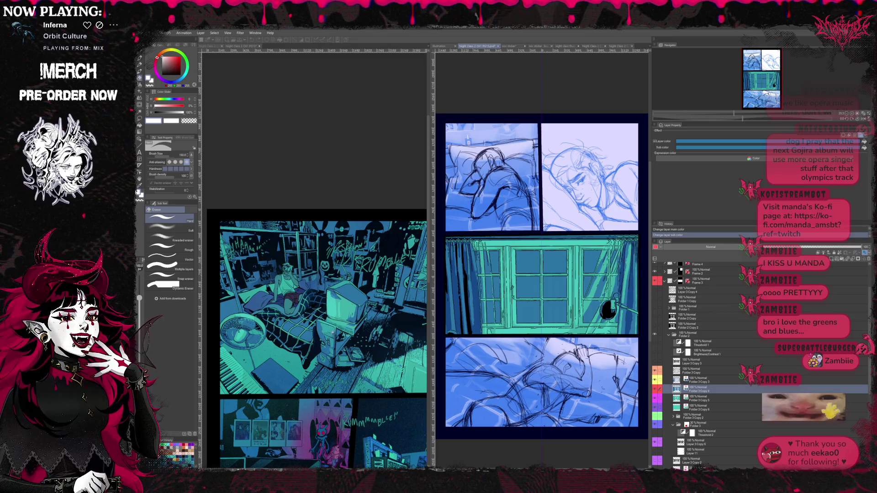
pyautogui.hotkey('ctrl', 'z')
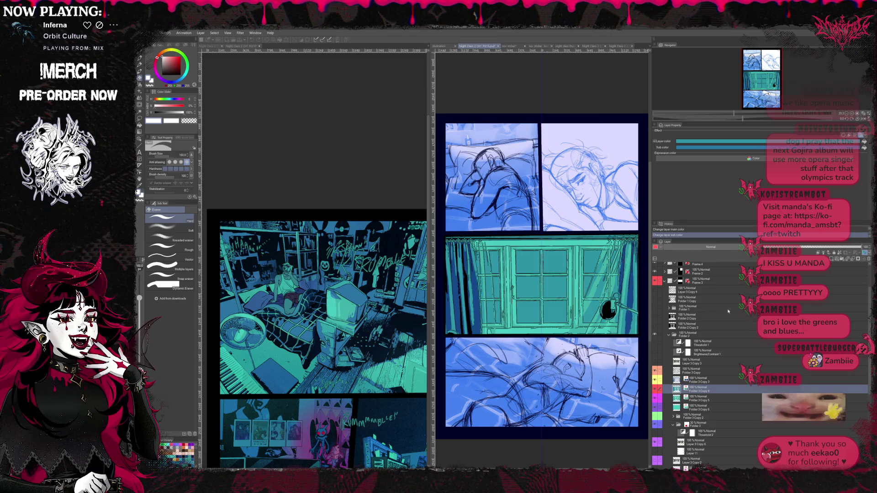
pyautogui.click(686, 148)
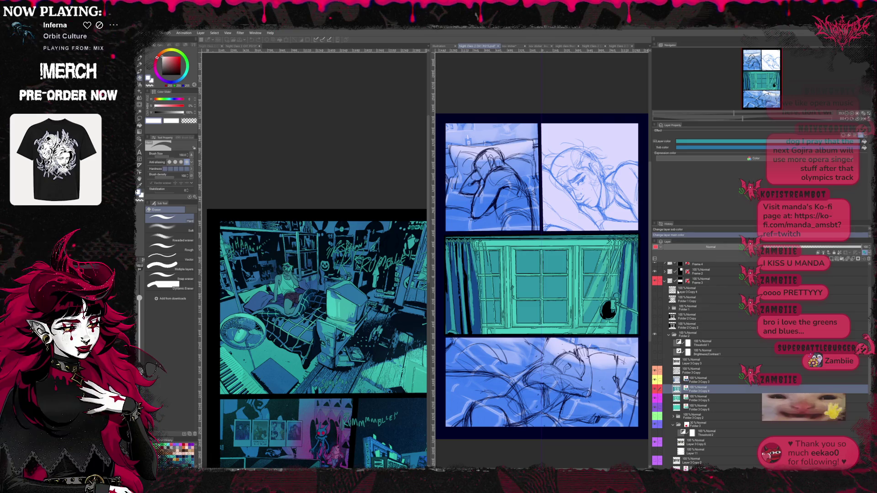
pyautogui.click(688, 147)
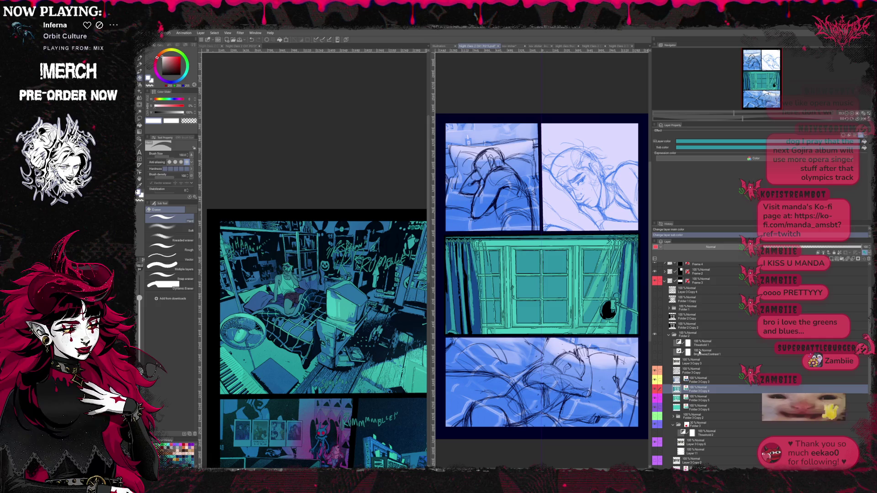
# Set Folder 3 Copy 3's main and sub layer colours and widen the sketch view.
pyautogui.click(699, 380)
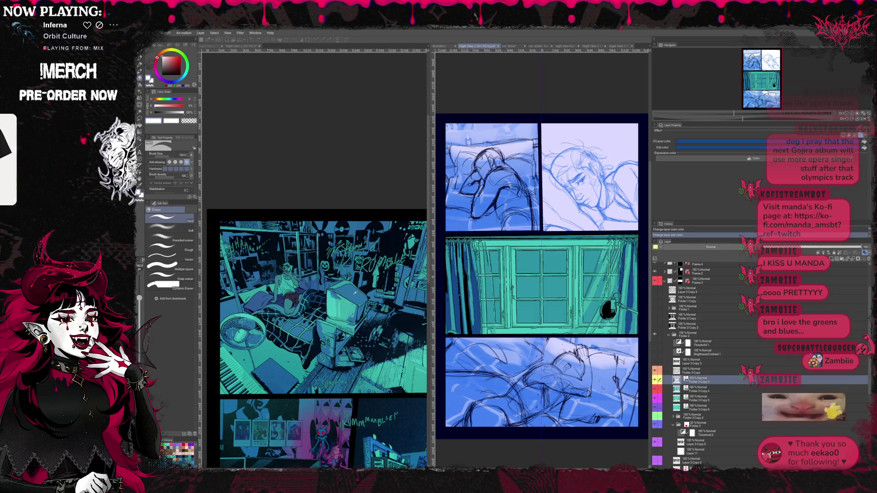
pyautogui.click(682, 141)
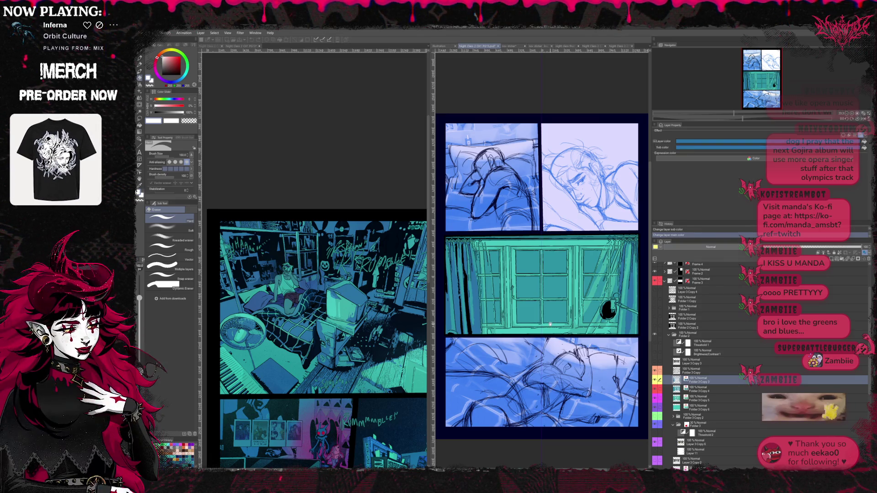
pyautogui.click(682, 147)
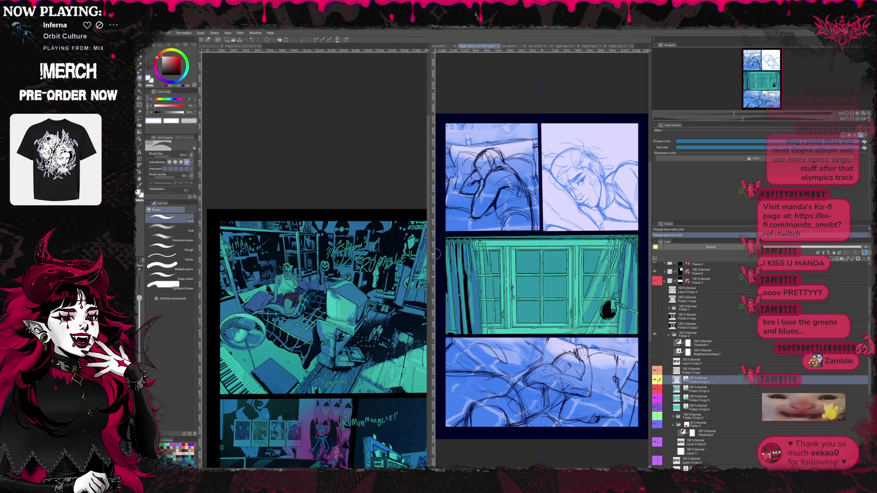
pyautogui.moveTo(431, 256); pyautogui.dragTo(398, 256)
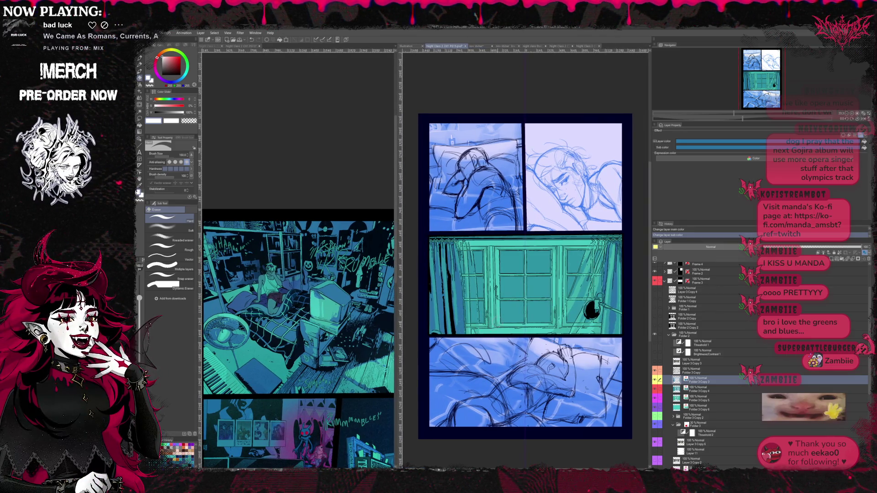
# Zoom the left view out until the full coloured room page fits.
pyautogui.scroll(-1, 630, 242)
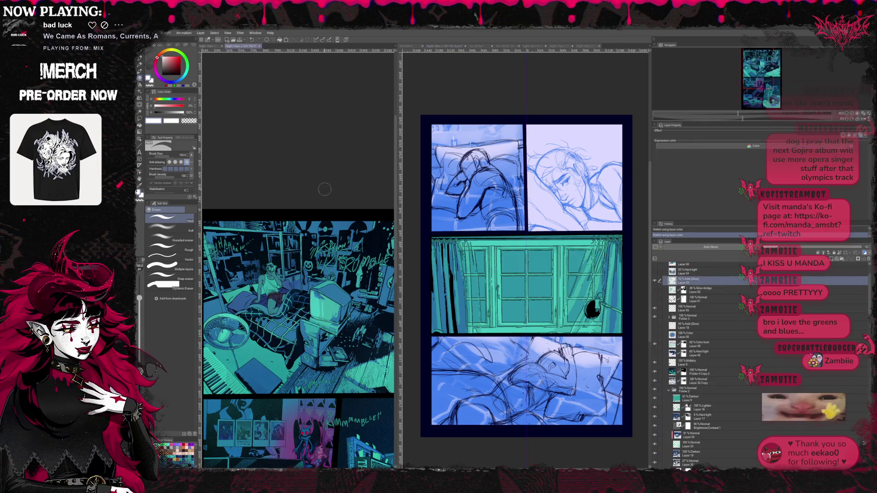
pyautogui.scroll(-3, 322, 192)
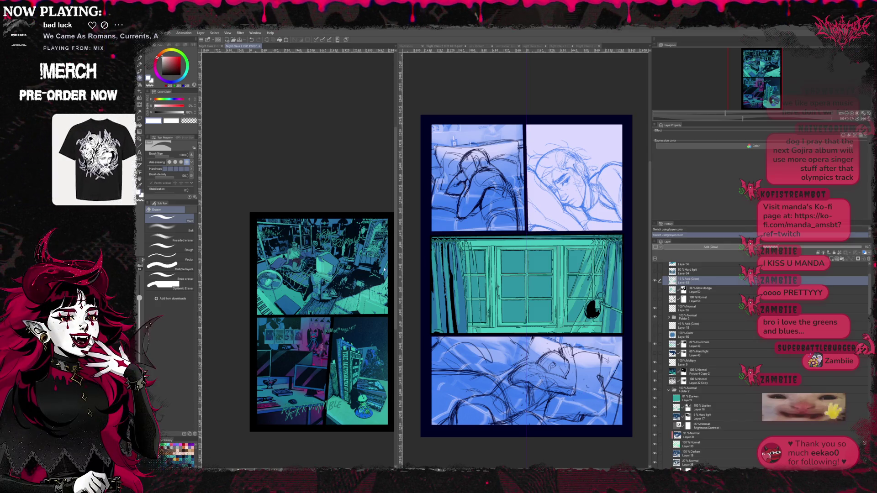
pyautogui.click(561, 46)
pyautogui.click(587, 47)
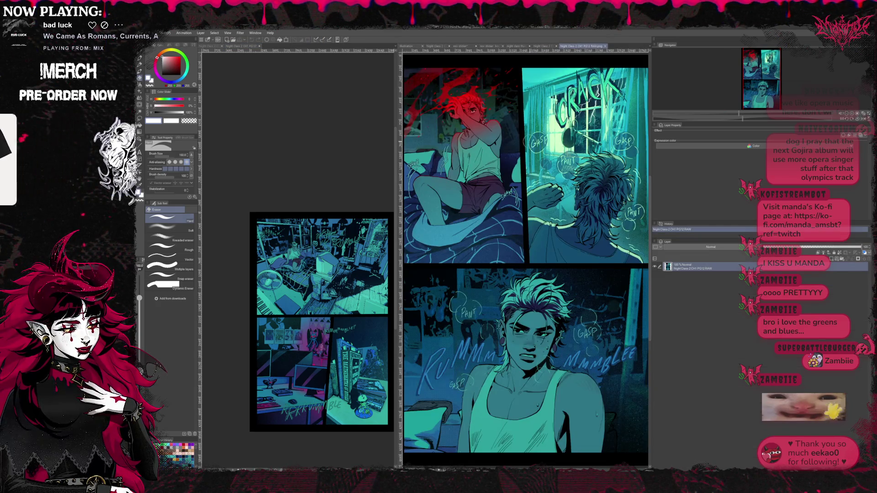
pyautogui.scroll(3, 526, 260)
pyautogui.scroll(1, 556, 198)
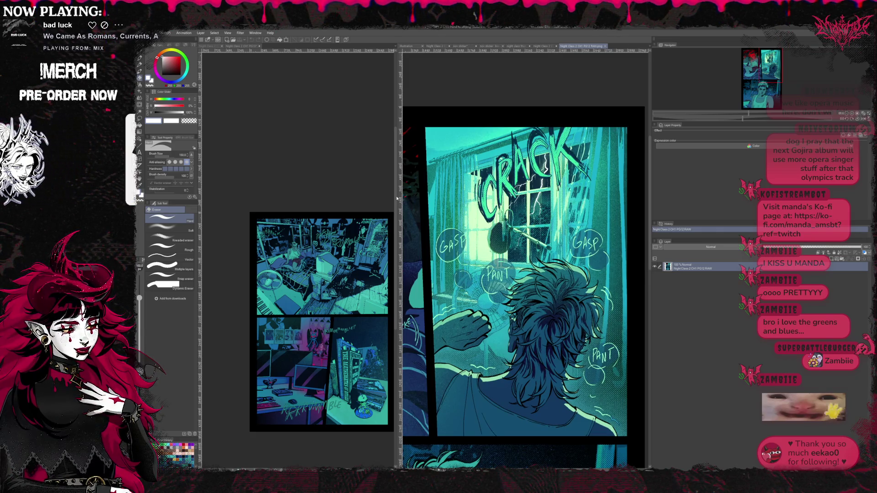
pyautogui.moveTo(402, 196); pyautogui.dragTo(341, 200)
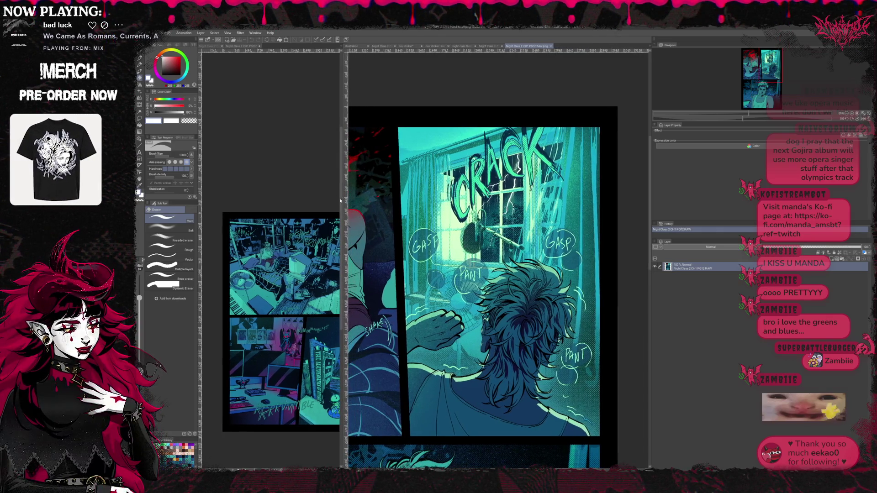
pyautogui.moveTo(302, 245); pyautogui.dragTo(289, 235)
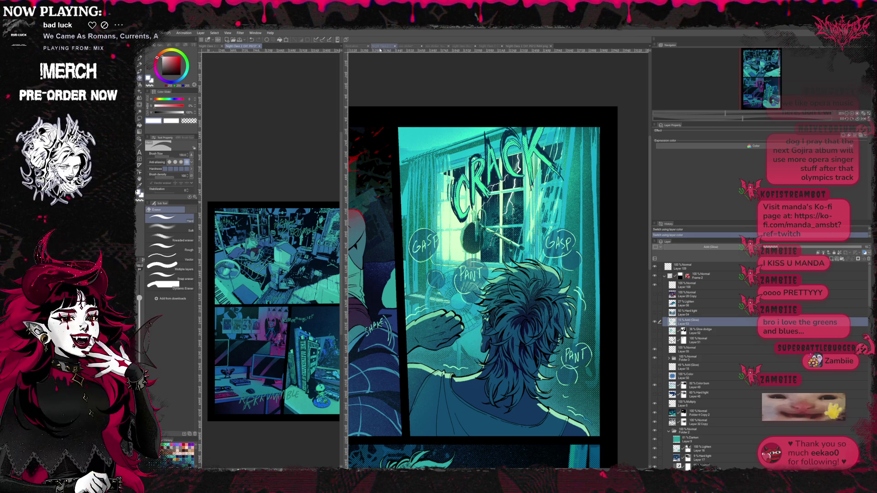
pyautogui.click(377, 46)
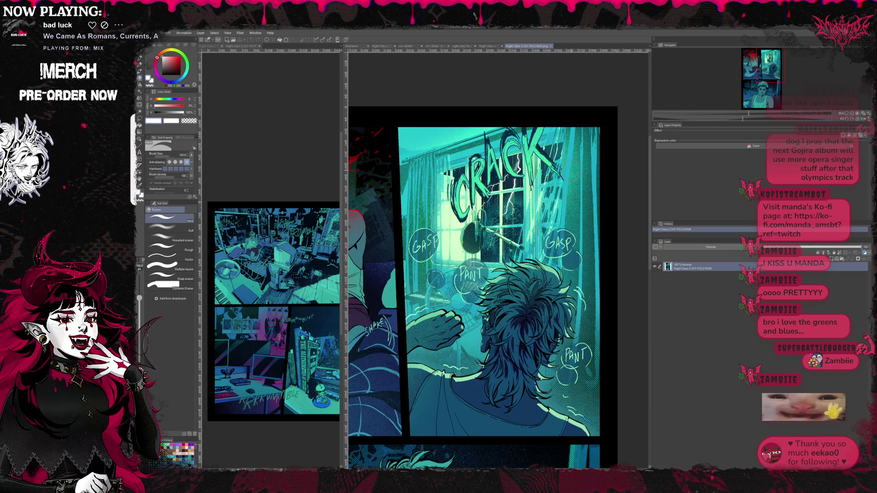
pyautogui.click(487, 46)
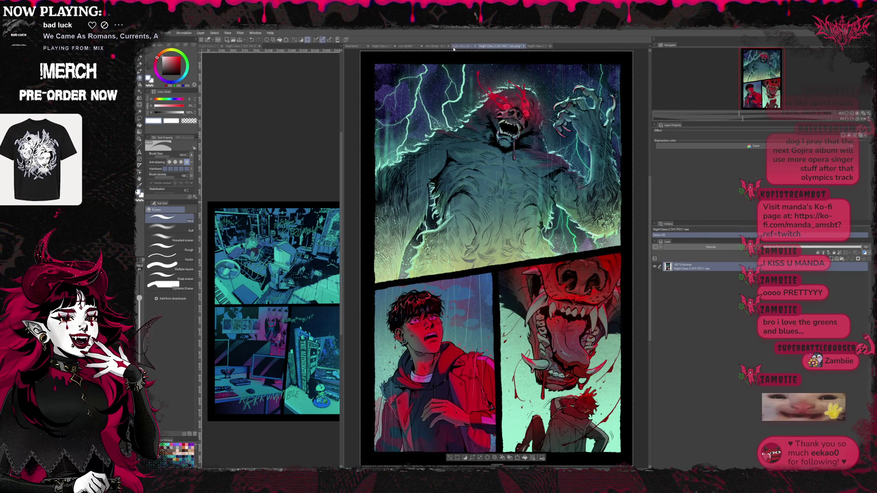
pyautogui.click(455, 46)
pyautogui.click(527, 46)
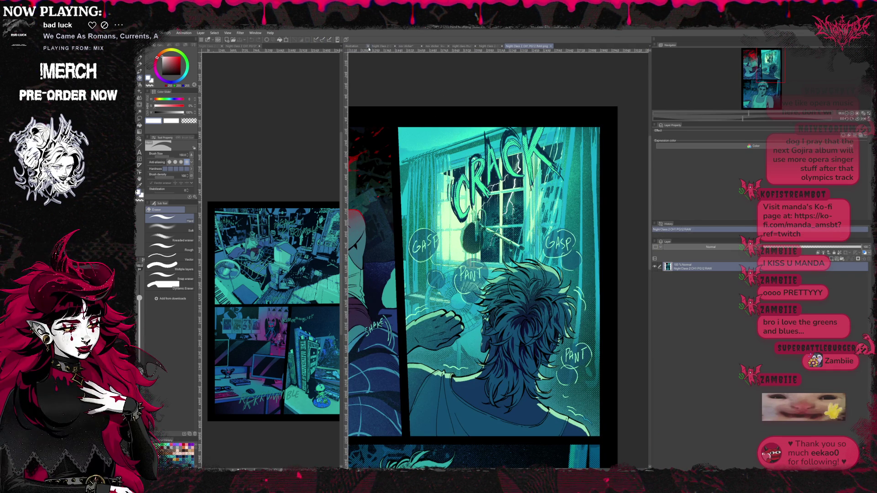
pyautogui.click(384, 47)
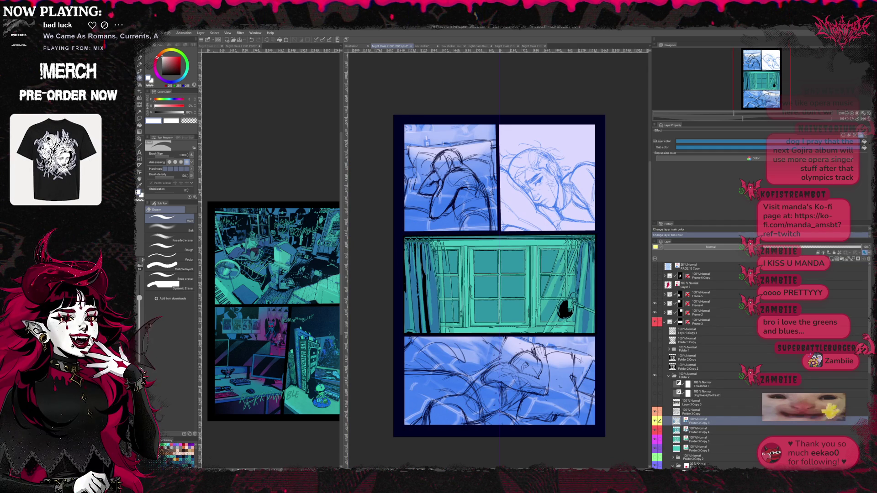
# Duplicate Folder 3 Copy 4 and mark the copy with a cyan label.
pyautogui.click(654, 439)
pyautogui.click(655, 440)
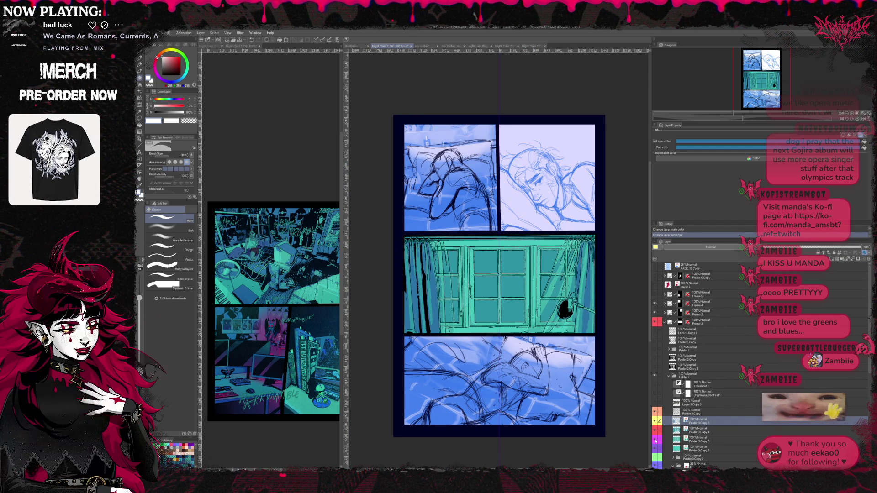
pyautogui.click(656, 431)
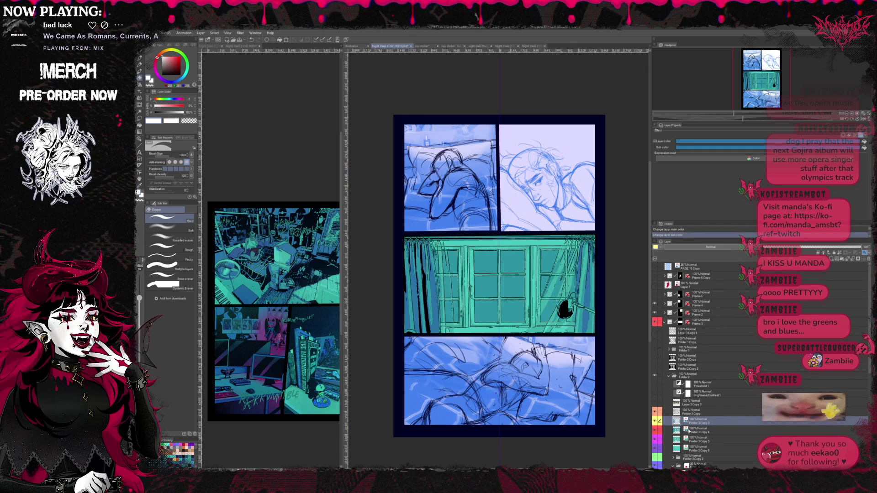
pyautogui.click(693, 430)
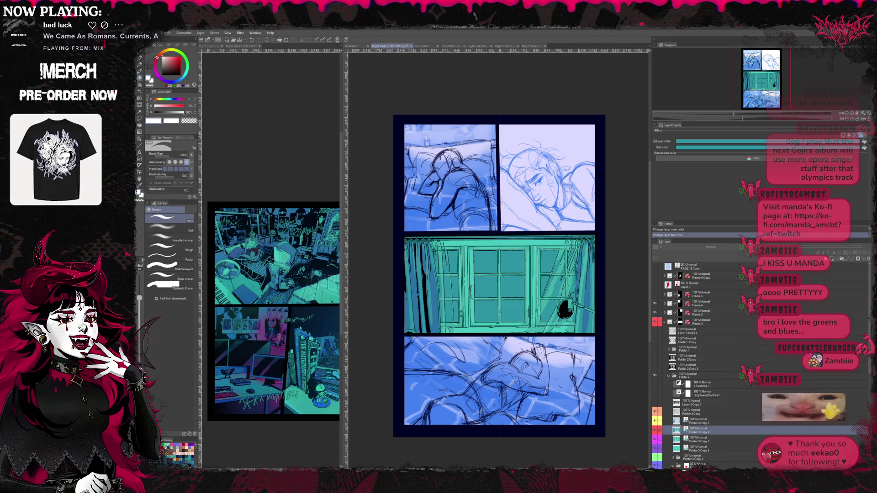
pyautogui.hotkey('ctrl', 'j')
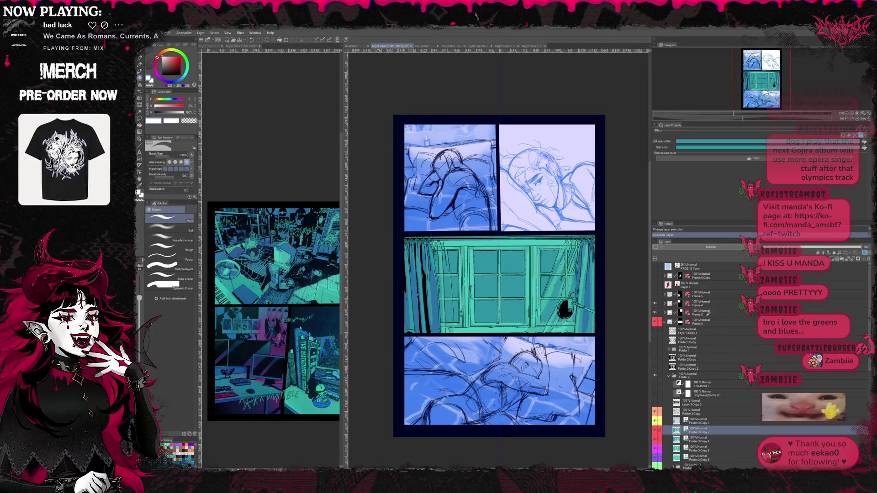
pyautogui.hotkey('ctrl', 'shift', 'c')
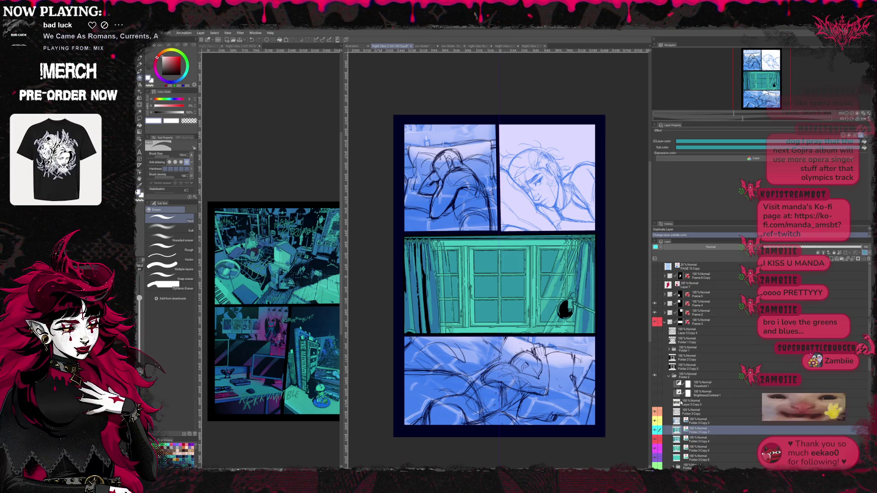
# Toggle the cyan copy's visibility to compare, then pick the Auto select tool.
pyautogui.scroll(-3, 680, 402)
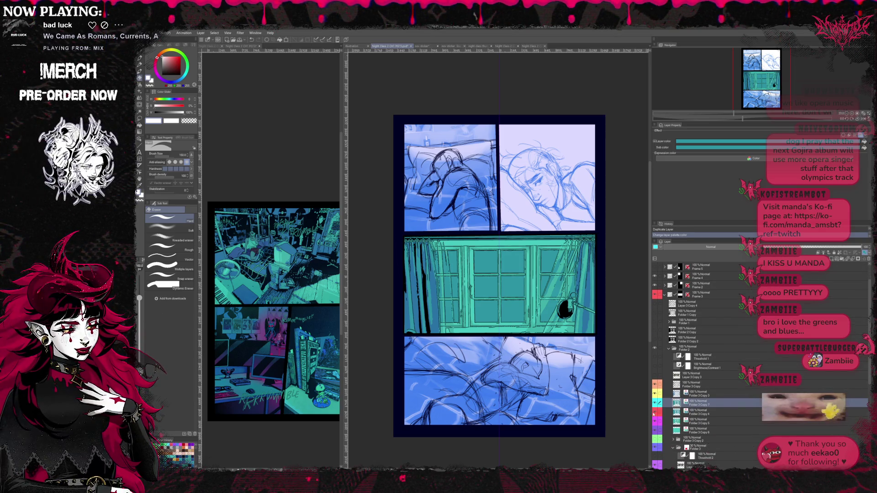
pyautogui.click(655, 403)
pyautogui.click(654, 404)
pyautogui.click(655, 403)
pyautogui.click(654, 403)
pyautogui.click(655, 403)
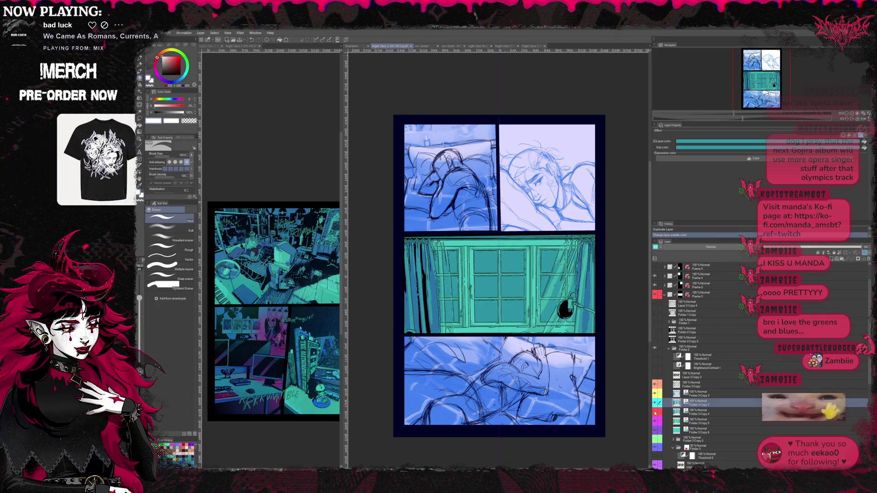
pyautogui.press('w')
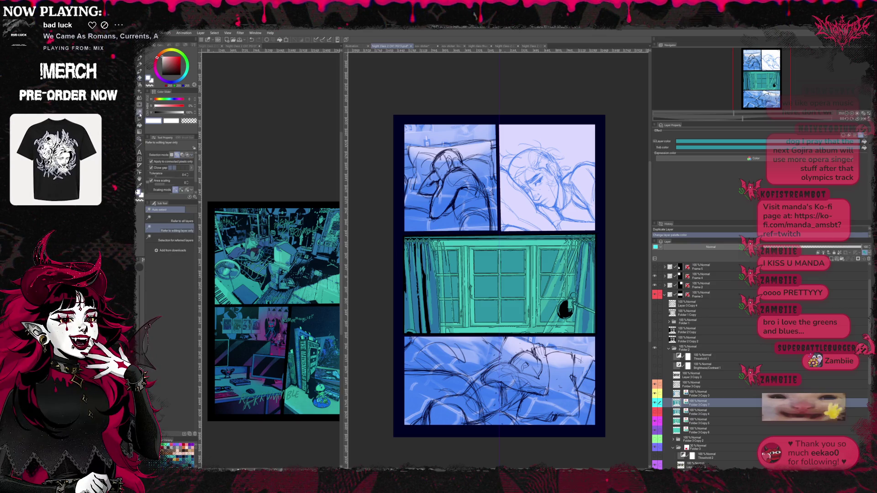
pyautogui.scroll(3, 485, 314)
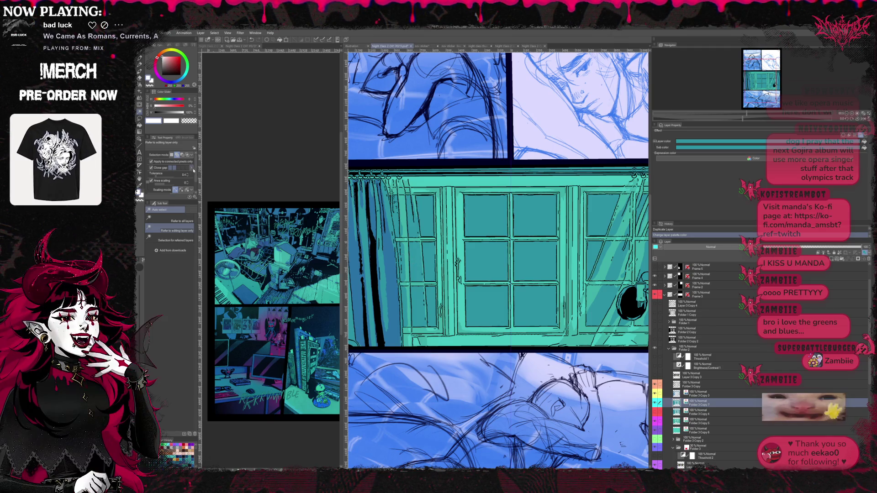
pyautogui.moveTo(196, 170); pyautogui.dragTo(197, 181)
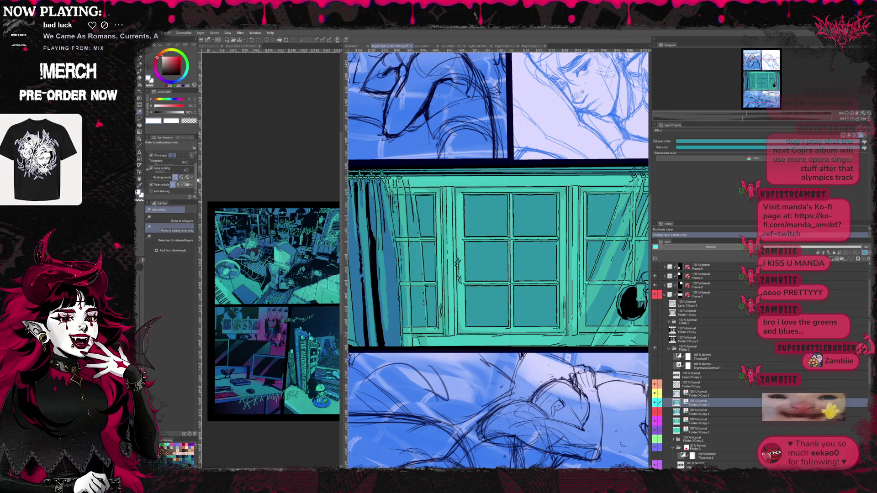
pyautogui.scroll(2, 197, 181)
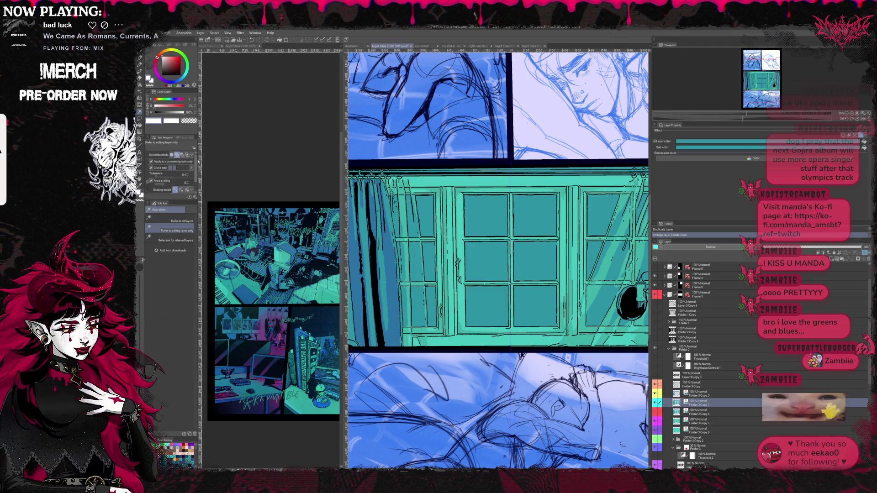
pyautogui.click(429, 227)
pyautogui.keyDown('shift'); pyautogui.click(414, 215); pyautogui.keyUp('shift')
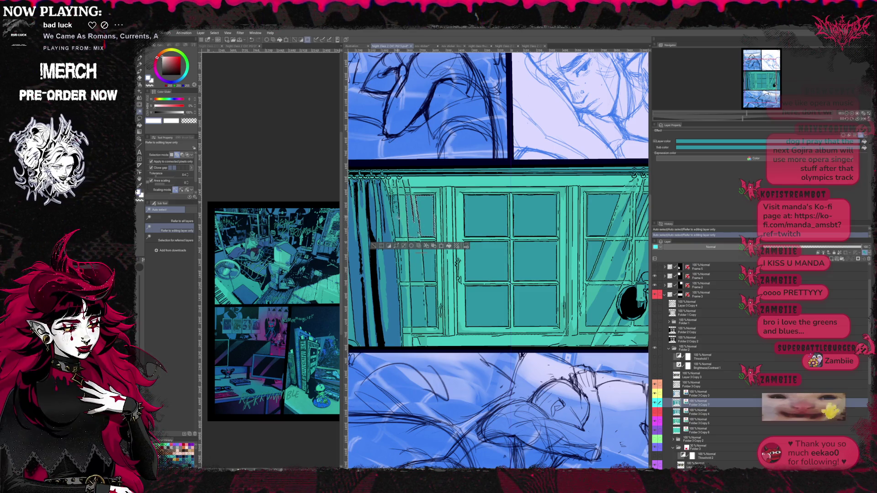
pyautogui.keyDown('shift'); pyautogui.click(398, 218); pyautogui.keyUp('shift')
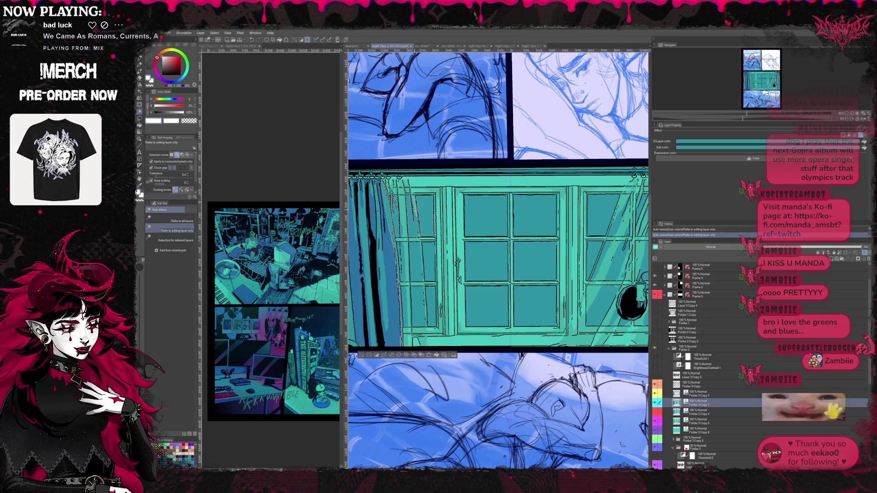
pyautogui.hotkey('ctrl', 'z')
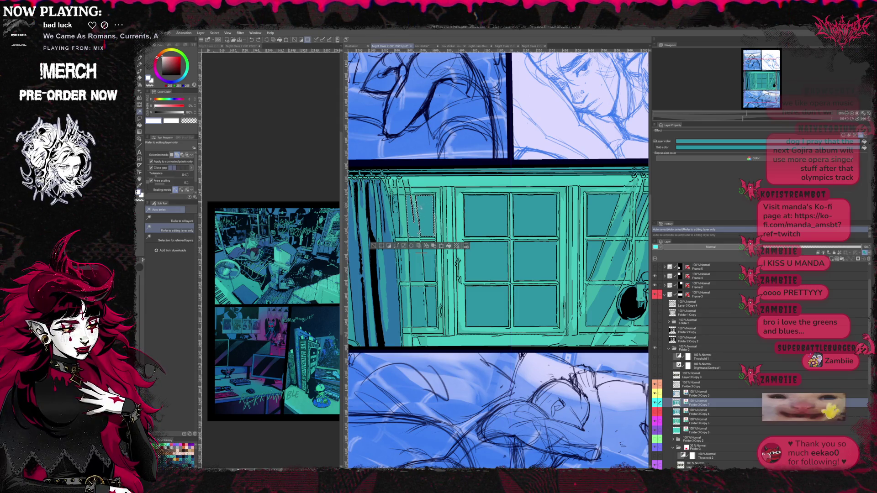
pyautogui.click(696, 384)
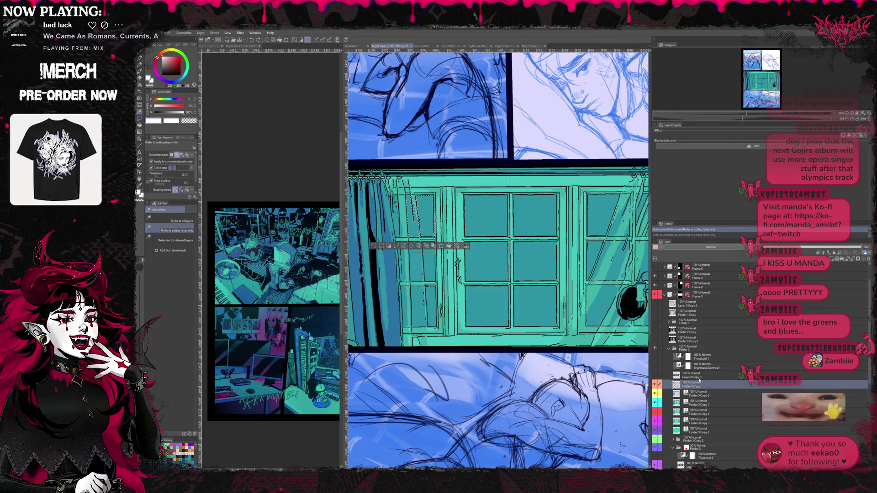
pyautogui.press('x')
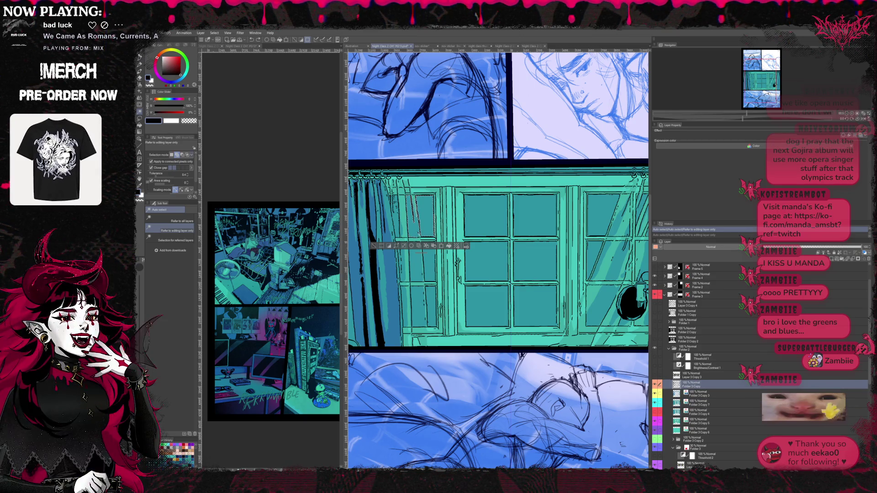
pyautogui.press('p')
pyautogui.click(171, 279)
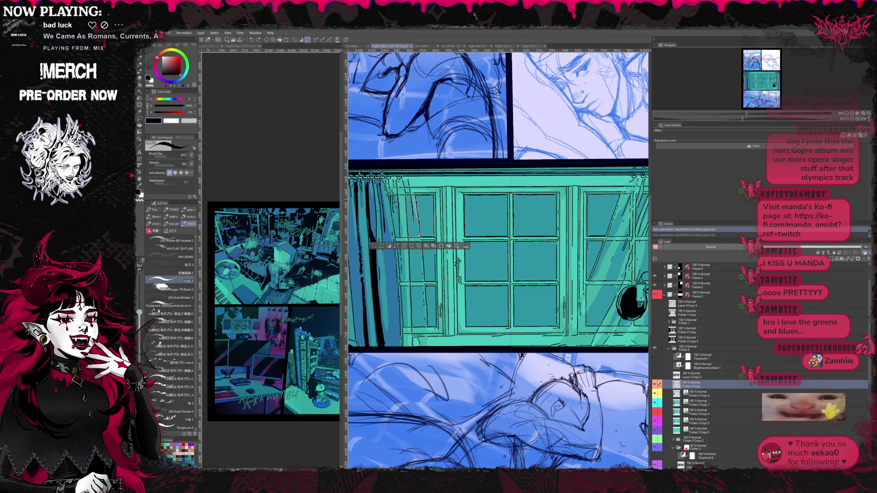
pyautogui.click(375, 245)
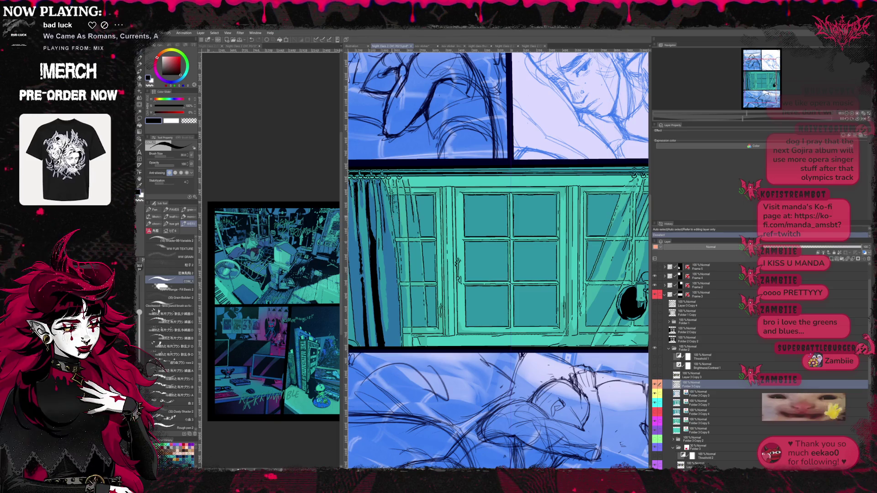
pyautogui.moveTo(372, 245); pyautogui.dragTo(377, 249)
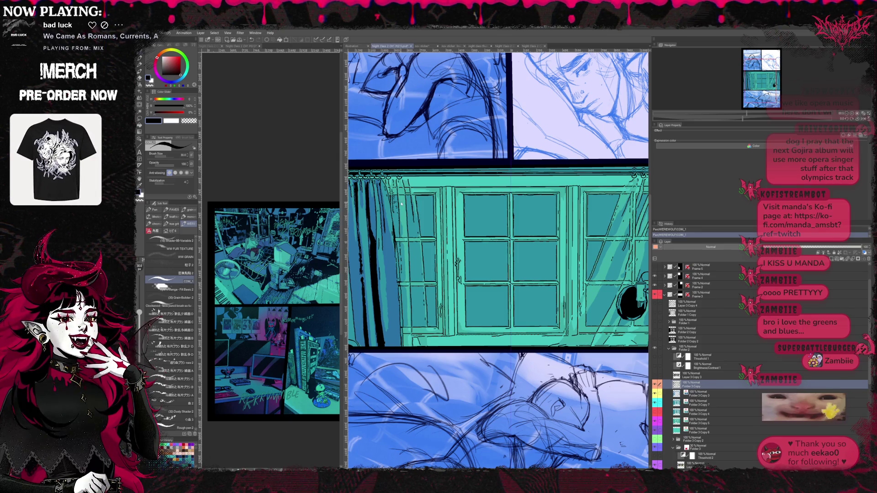
pyautogui.hotkey('ctrl', 'z')
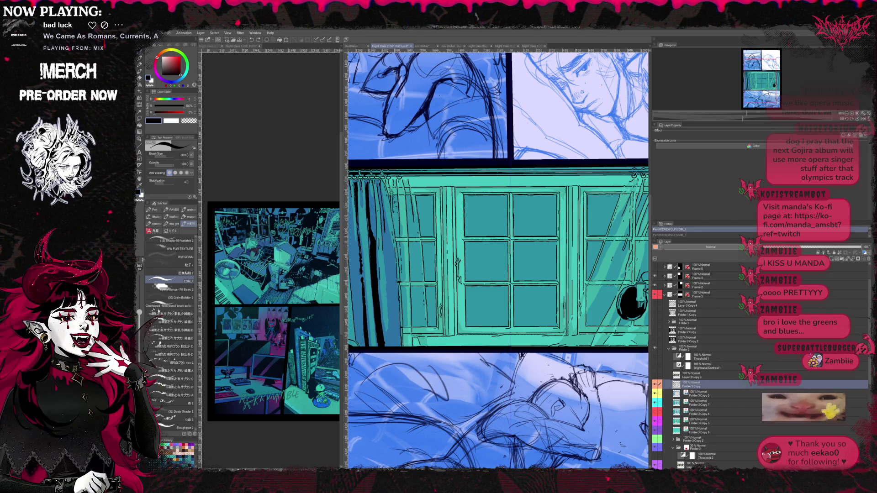
pyautogui.hotkey('ctrl', 'y')
pyautogui.press('e')
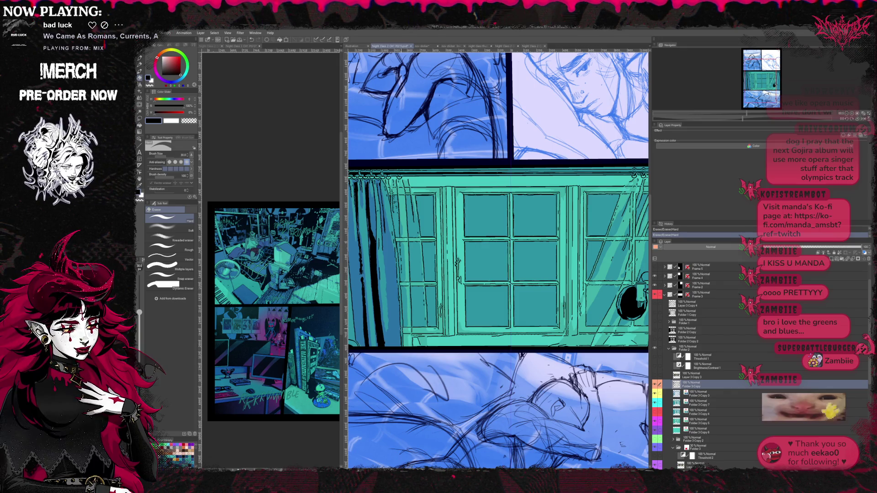
pyautogui.scroll(1, 411, 271)
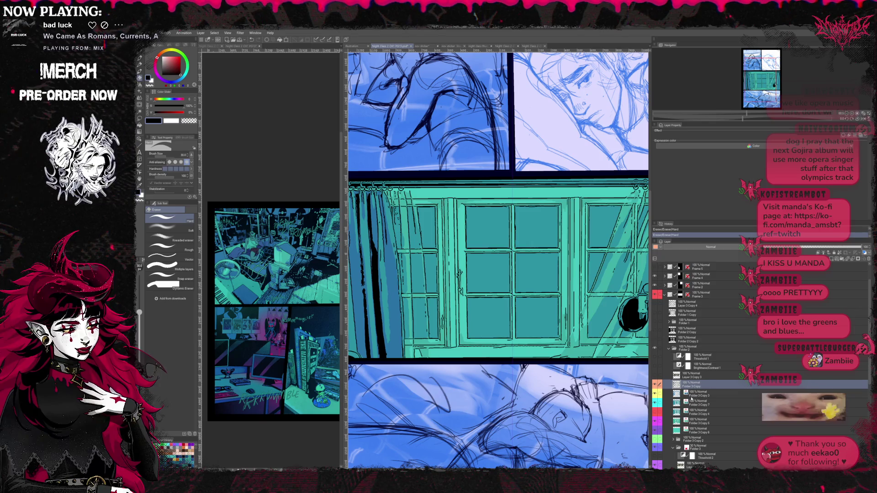
# On Folder 3 Copy 7, auto-select the window panes and narrow pane strips.
pyautogui.keyDown('ctrl'); pyautogui.keyDown('shift'); pyautogui.click(305, 218); pyautogui.keyUp('shift'); pyautogui.keyUp('ctrl')
pyautogui.click(139, 113)
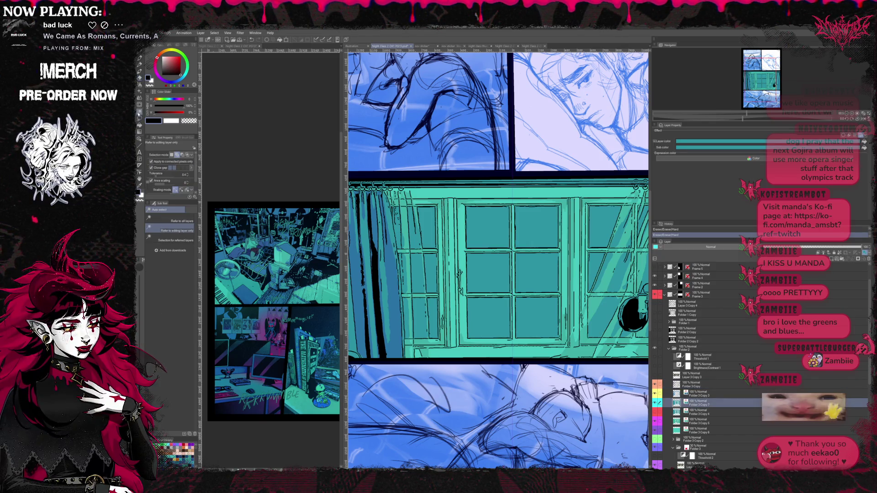
pyautogui.click(420, 319)
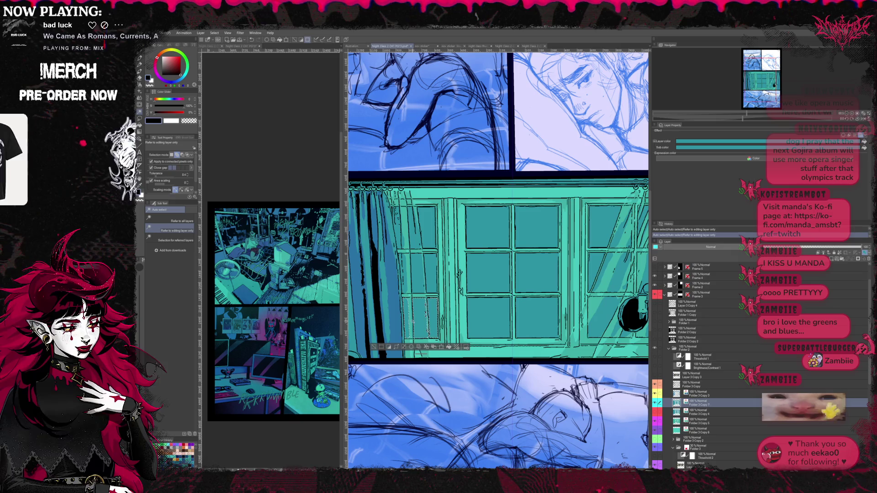
pyautogui.scroll(3, 426, 316)
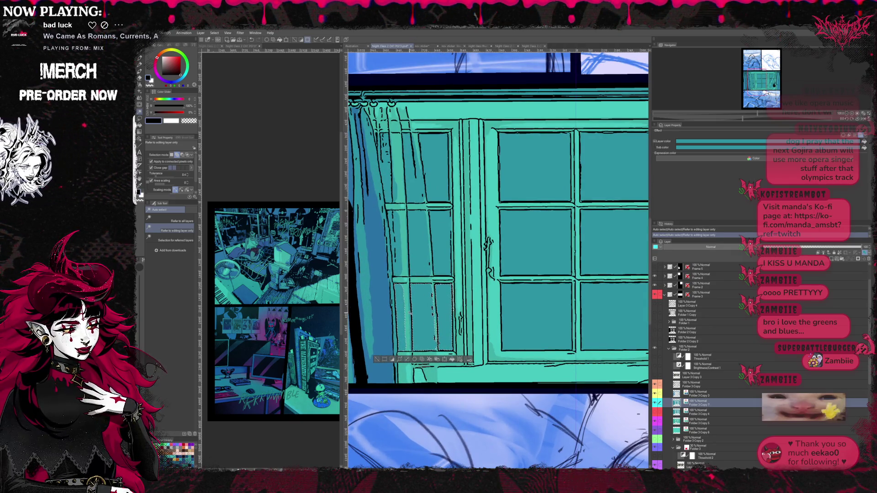
pyautogui.keyDown('shift'); pyautogui.click(398, 255); pyautogui.keyUp('shift')
pyautogui.keyDown('shift'); pyautogui.click(441, 237); pyautogui.keyUp('shift')
pyautogui.keyDown('shift'); pyautogui.click(385, 172); pyautogui.keyUp('shift')
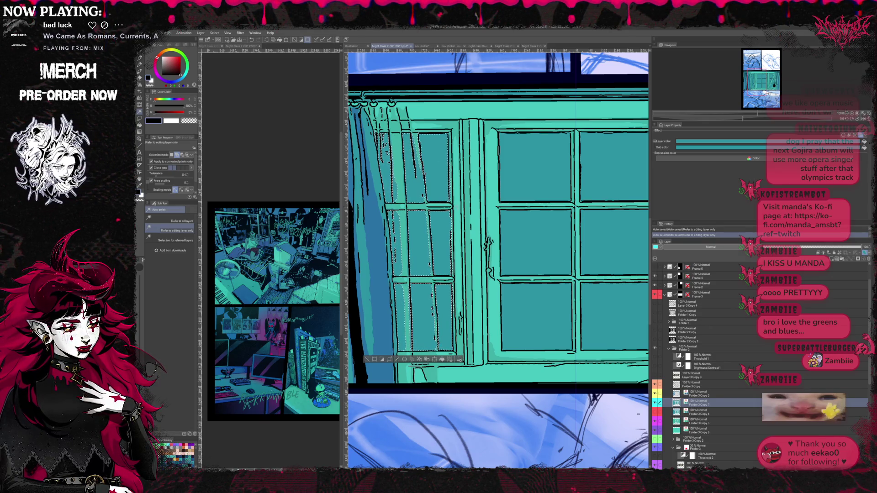
pyautogui.scroll(-1, 525, 315)
# Add the light band beside the curtain, then cut the selection to a new layer.
pyautogui.moveTo(549, 249); pyautogui.dragTo(471, 286)
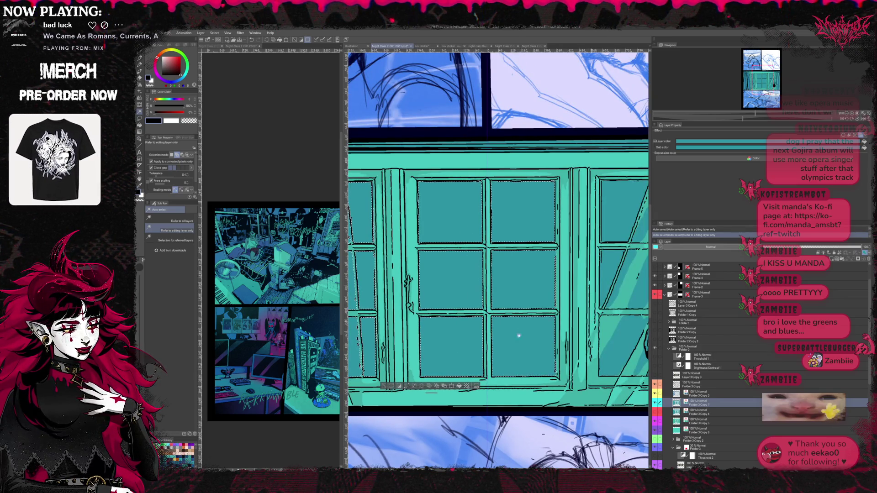
pyautogui.moveTo(591, 325); pyautogui.dragTo(445, 345)
pyautogui.click(507, 318)
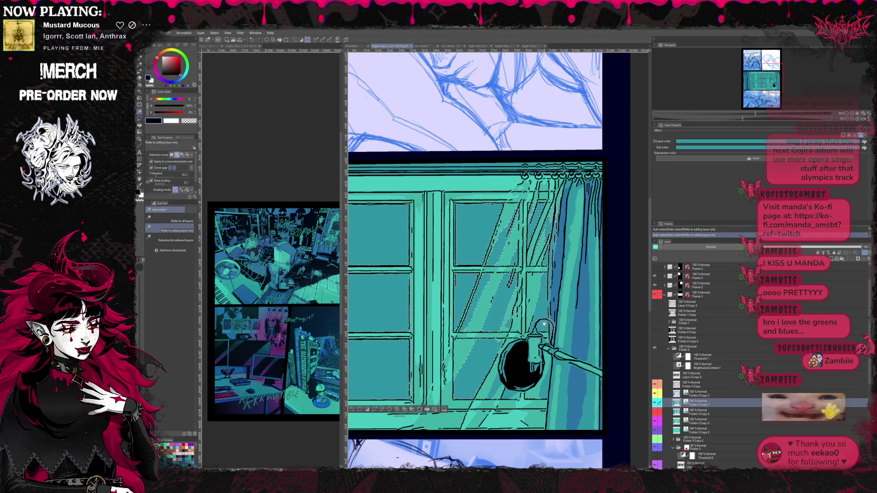
pyautogui.scroll(-2, 545, 326)
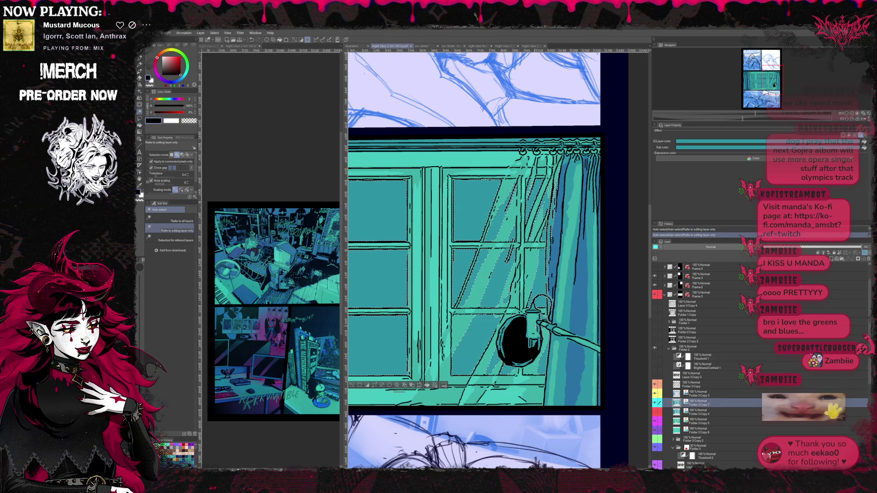
pyautogui.moveTo(503, 293); pyautogui.dragTo(535, 313)
pyautogui.scroll(-4, 535, 312)
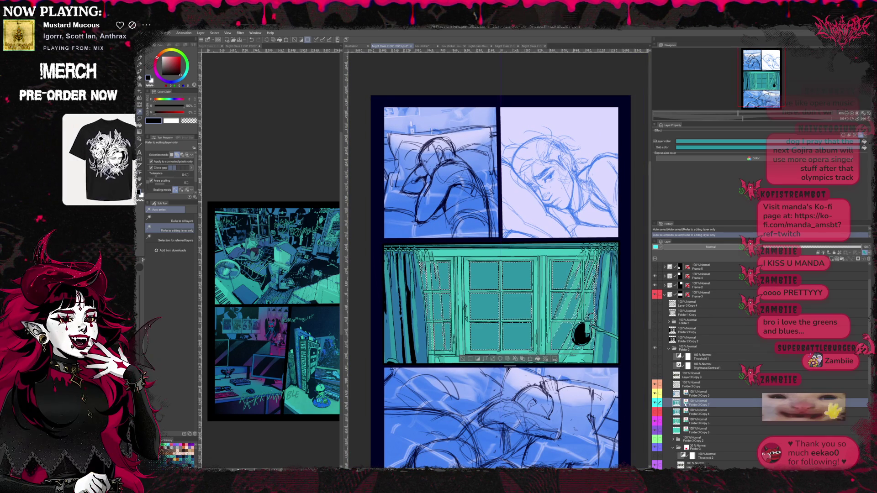
pyautogui.click(515, 359)
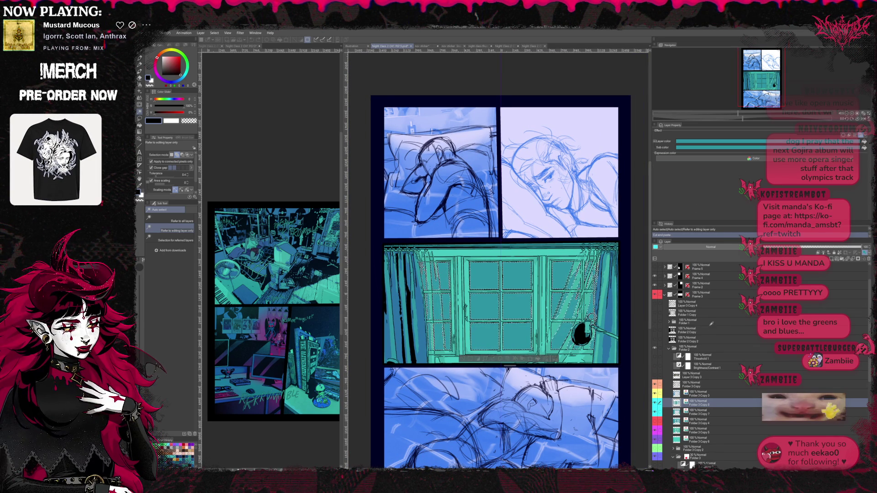
# Fill the selected panes with black, deselect, and zoom in to check before viewing the full page.
pyautogui.hotkey('alt', 'BackSpace')
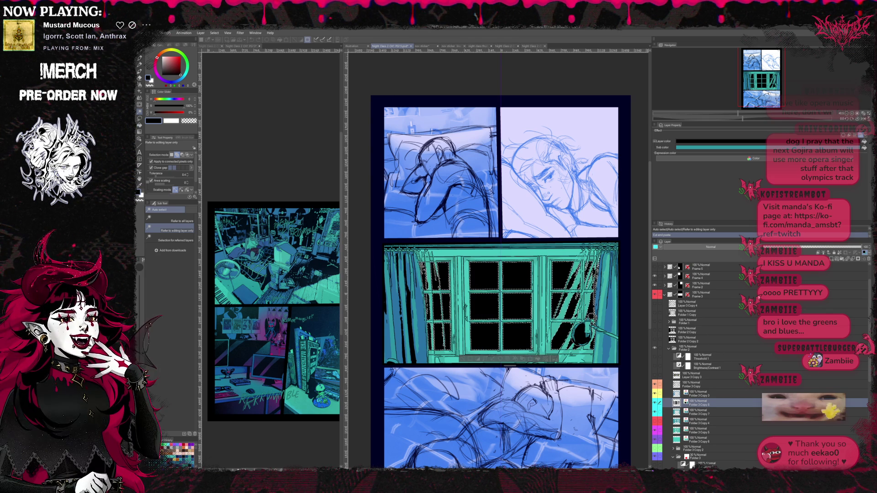
pyautogui.hotkey('ctrl', 'd')
pyautogui.hotkey('ctrl', '-')
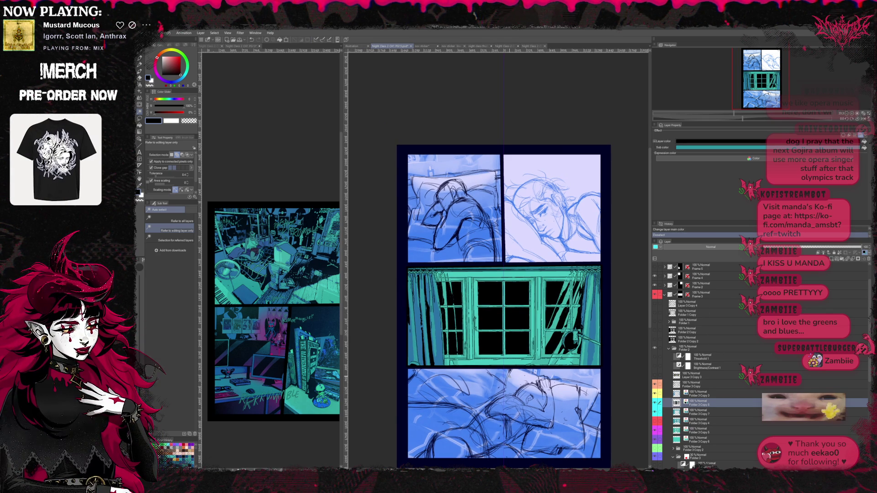
pyautogui.hotkey('ctrl', '+')
pyautogui.hotkey('ctrl', '+')
pyautogui.hotkey('ctrl', '+')
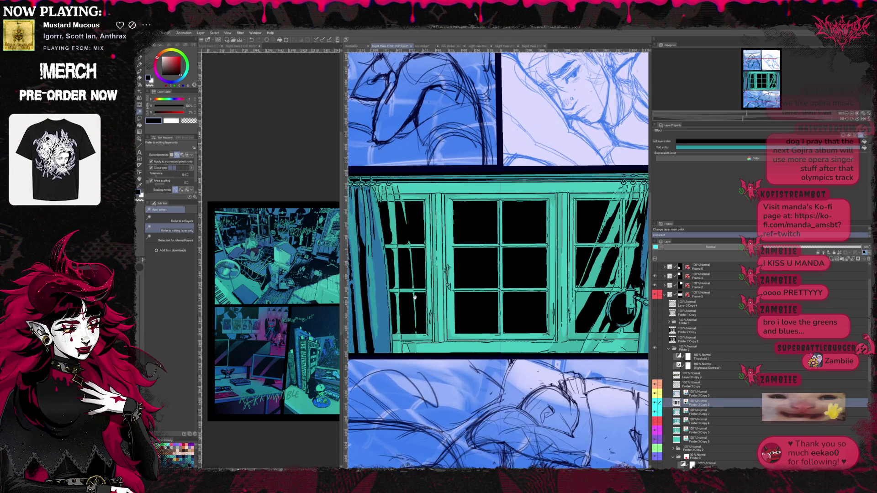
pyautogui.scroll(3, 417, 300)
pyautogui.hotkey('ctrl', '+')
pyautogui.hotkey('ctrl', '+')
pyautogui.hotkey('ctrl', '+')
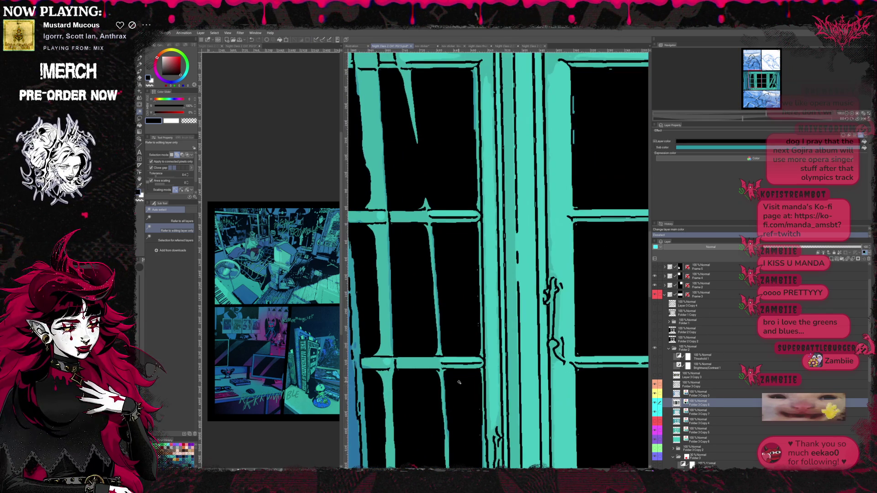
pyautogui.scroll(5, 459, 381)
pyautogui.hotkey('ctrl', '-')
pyautogui.hotkey('ctrl', '-')
pyautogui.hotkey('ctrl', '-')
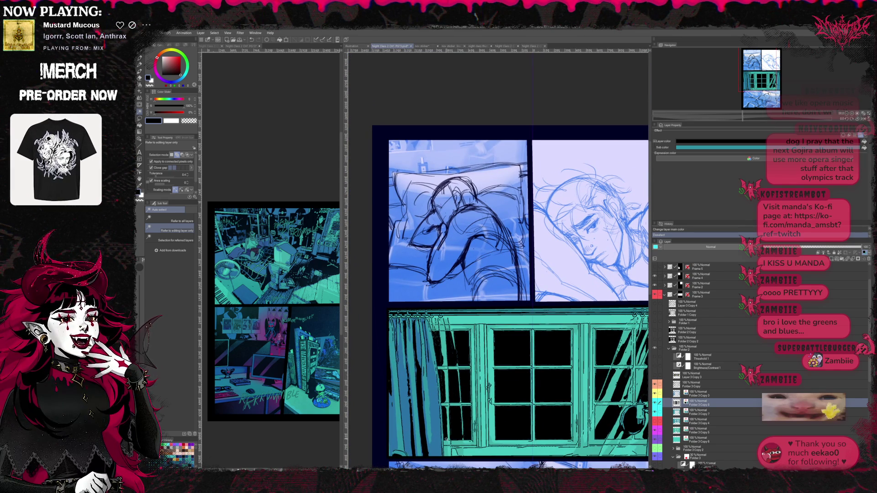
pyautogui.hotkey('ctrl', '-')
pyautogui.moveTo(518, 426)
pyautogui.mouseDown()
pyautogui.moveTo(484, 360)
pyautogui.moveTo(500, 323)
pyautogui.moveTo(495, 337)
pyautogui.mouseUp()
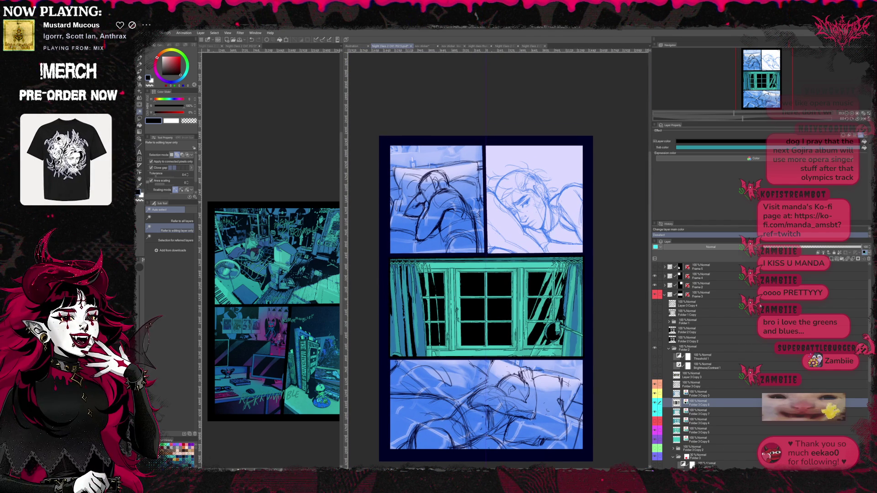
# Add Layer 12, label Folder 3 Copy 8 green, and clip Layer 12 to the layer below.
pyautogui.click(832, 259)
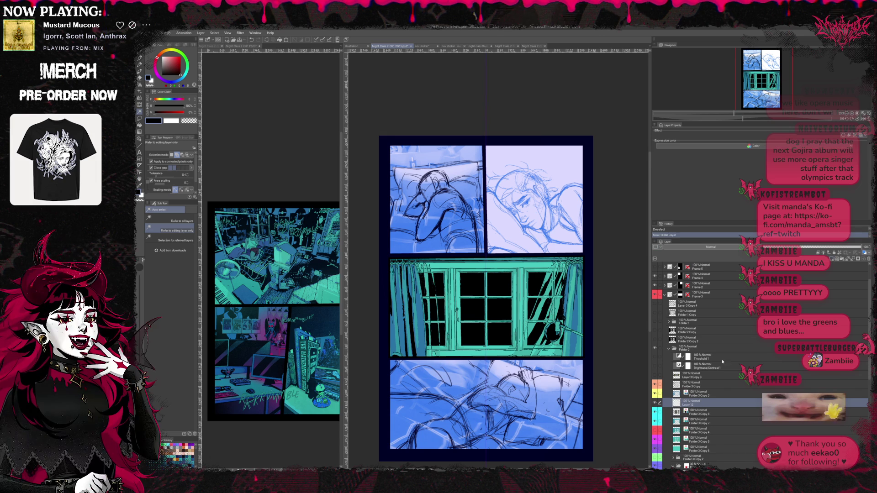
pyautogui.click(725, 413)
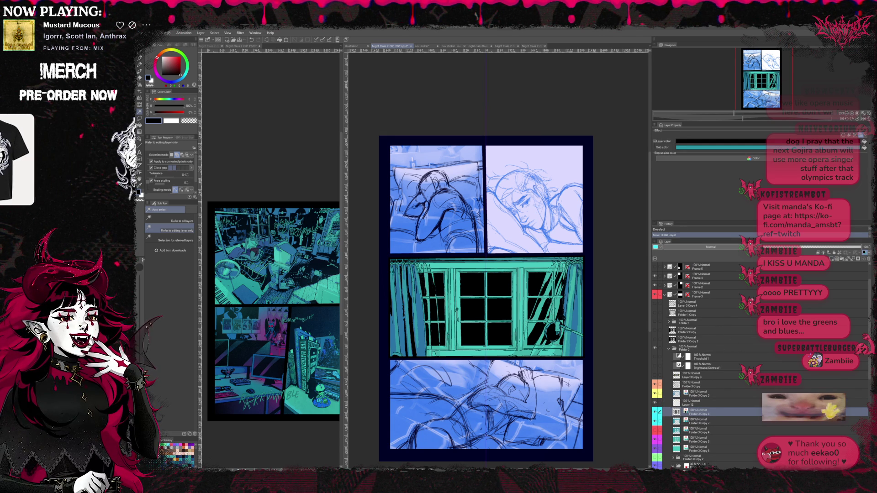
pyautogui.hotkey('ctrl', 'shift', 'g')
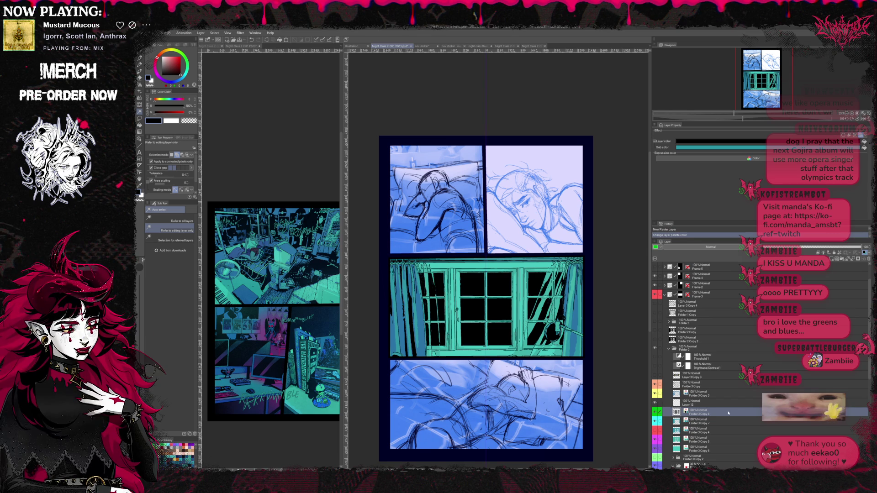
pyautogui.click(703, 404)
pyautogui.hotkey('ctrl', 'alt', 'g')
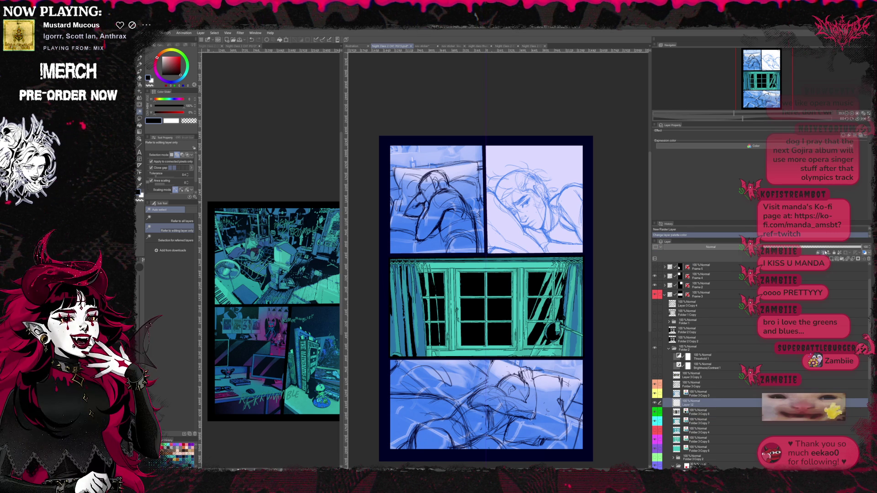